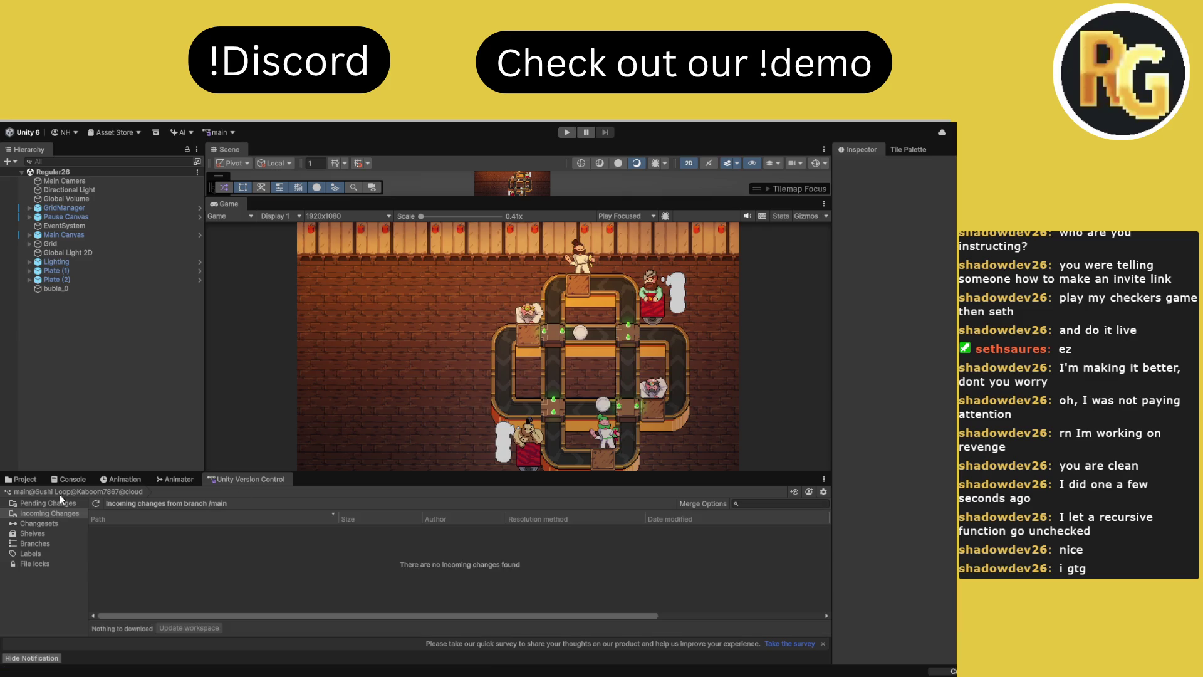
Show the Console listing the SerializedObjectNotCreatableException errors
click(70, 478)
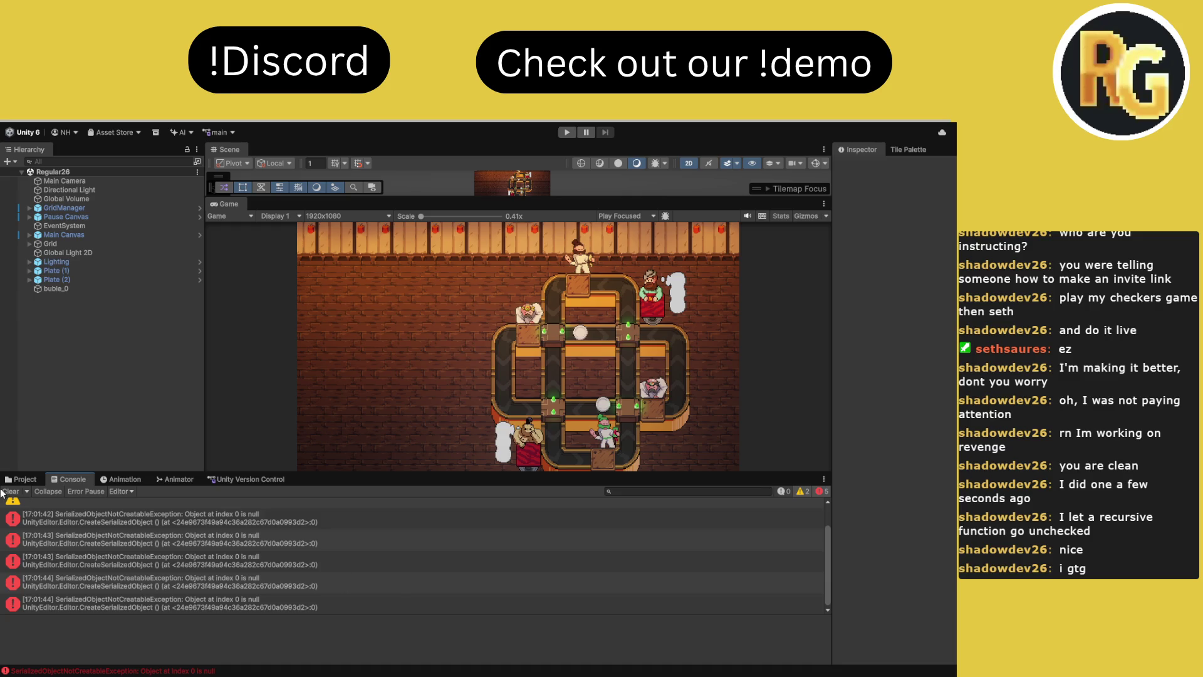
Clear the Console errors and open the Cheffer prefab from a 'chef' asset search
click(9, 491)
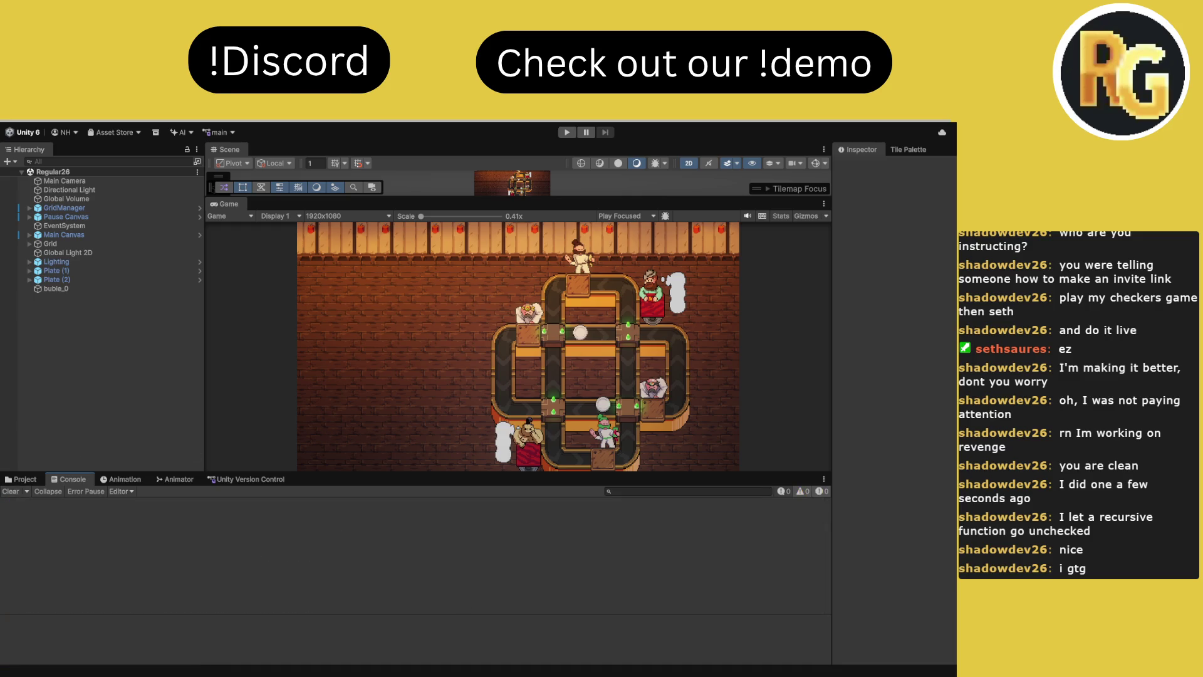
click(22, 479)
click(661, 492)
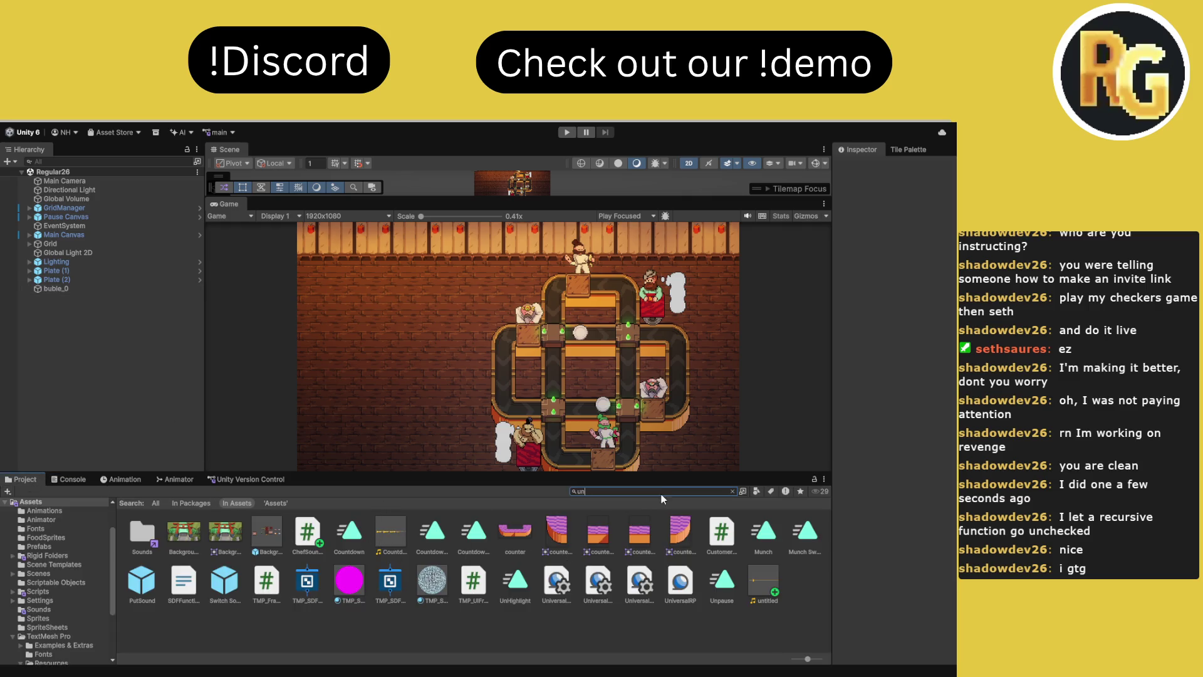
text(chef)
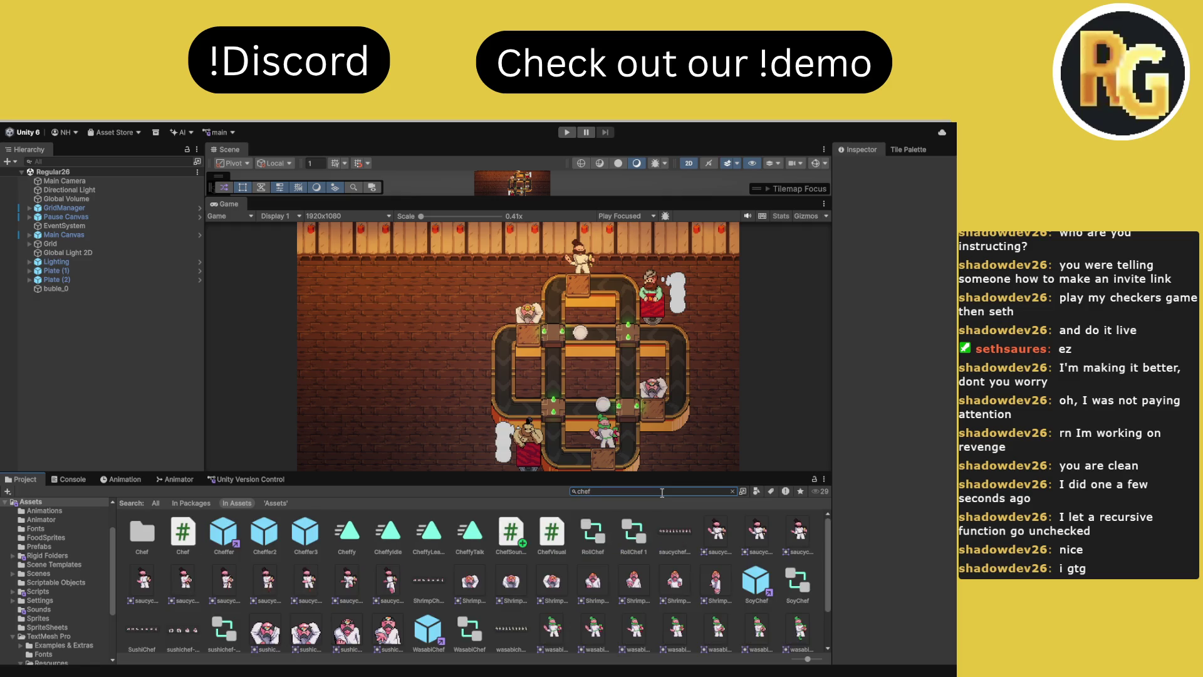
double_click(757, 582)
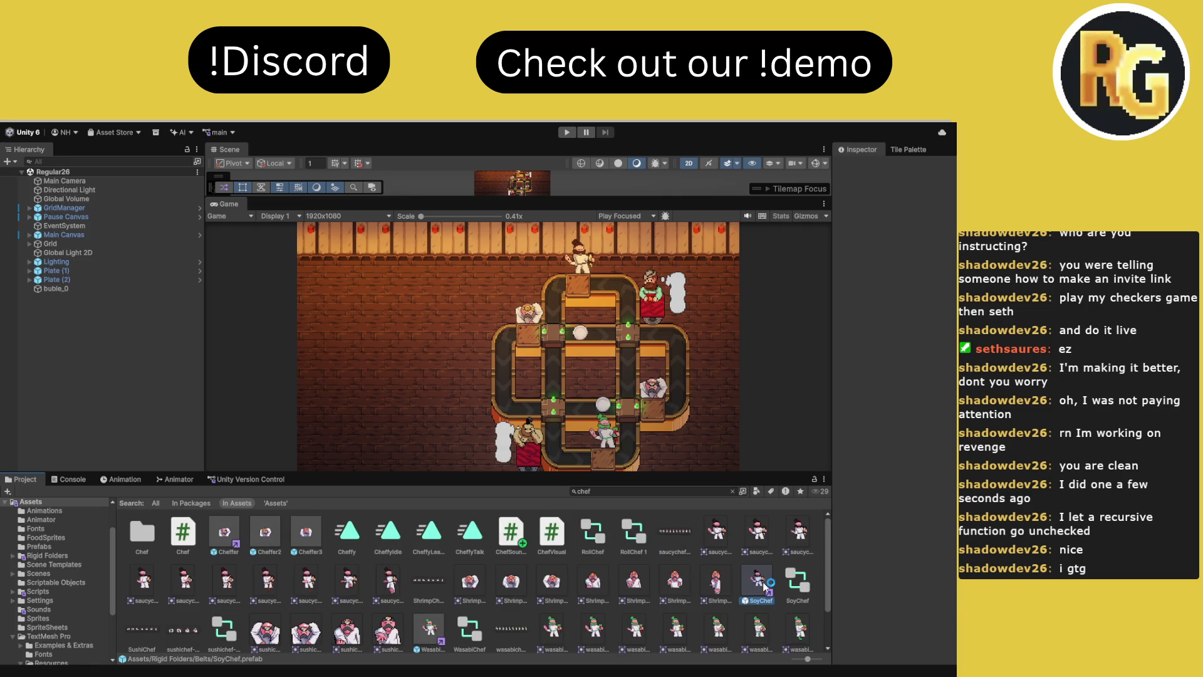
scroll(408, 564, down, 1)
scroll(408, 564, up, 1)
double_click(224, 532)
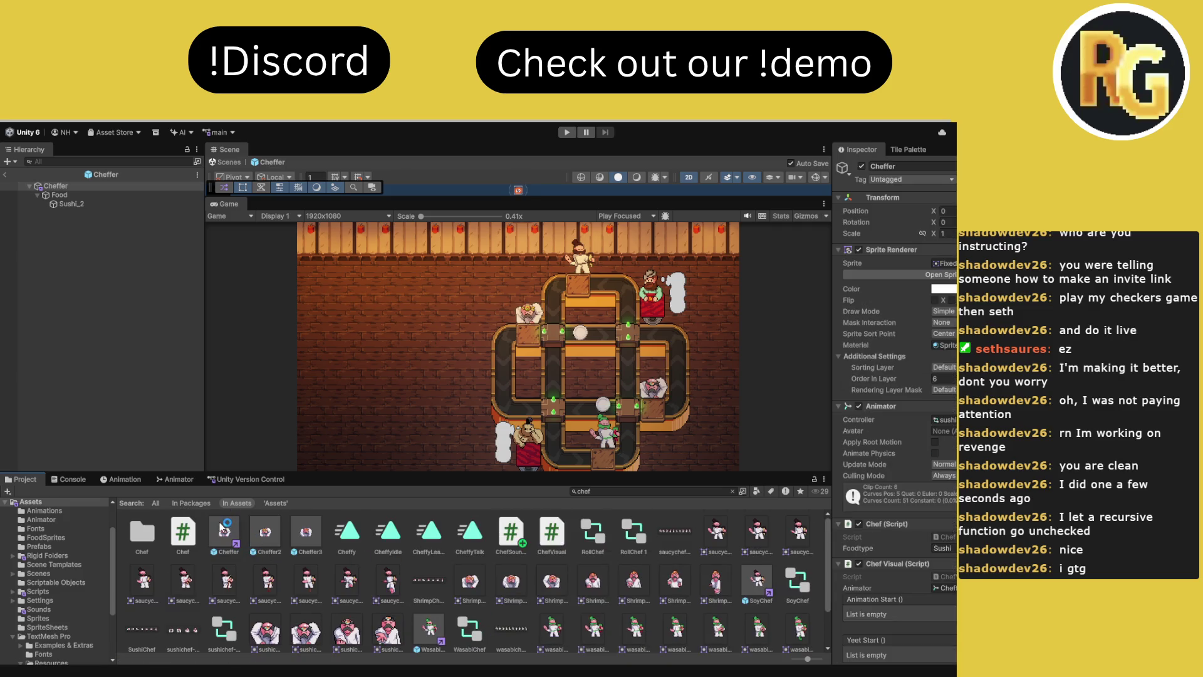
Add a second Audio Source component to Cheffer and expand its settings
scroll(906, 493, down, 15)
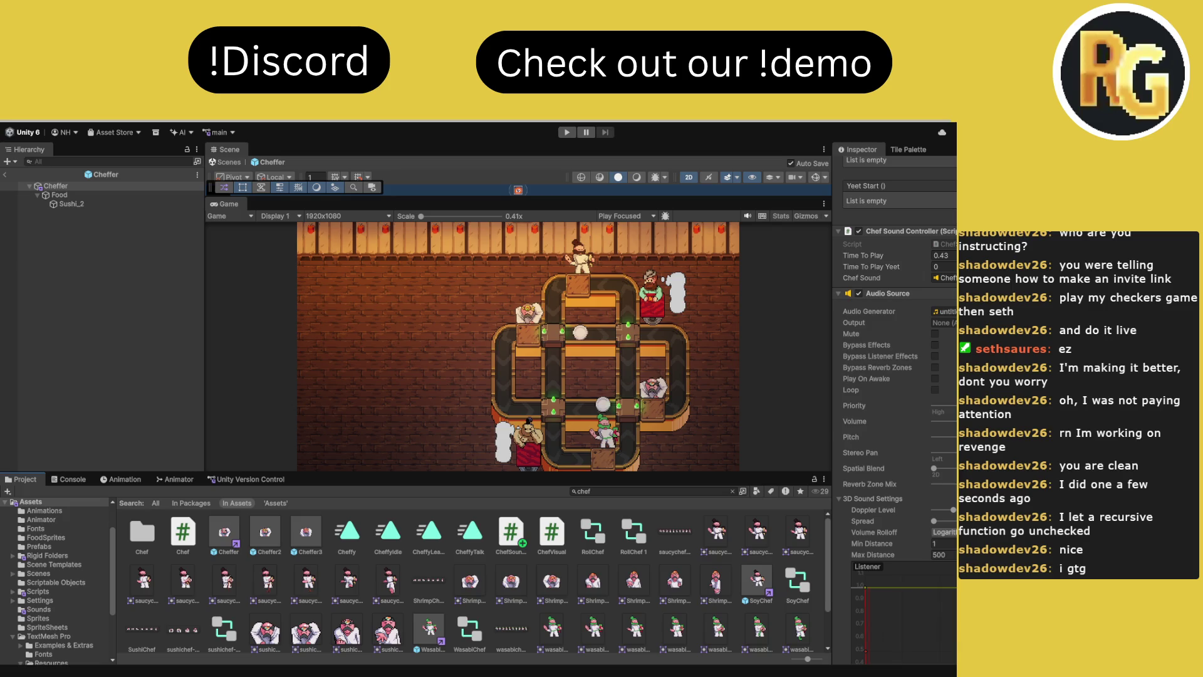
click(887, 293)
click(930, 582)
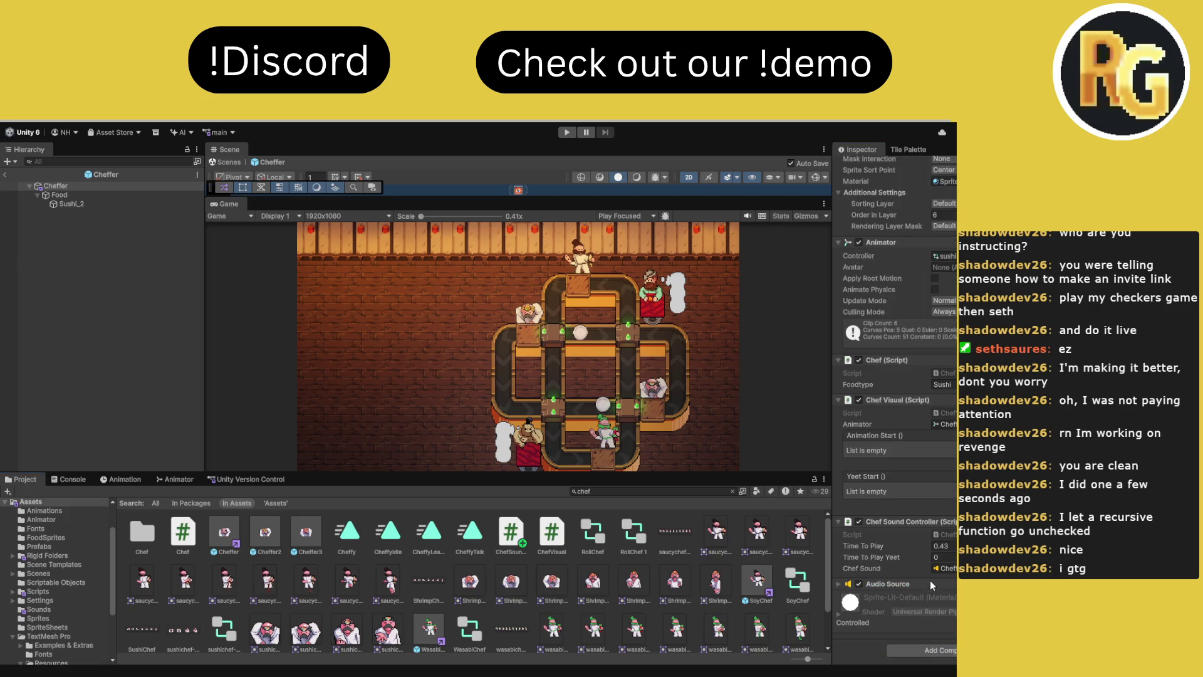
key(ctrl+d)
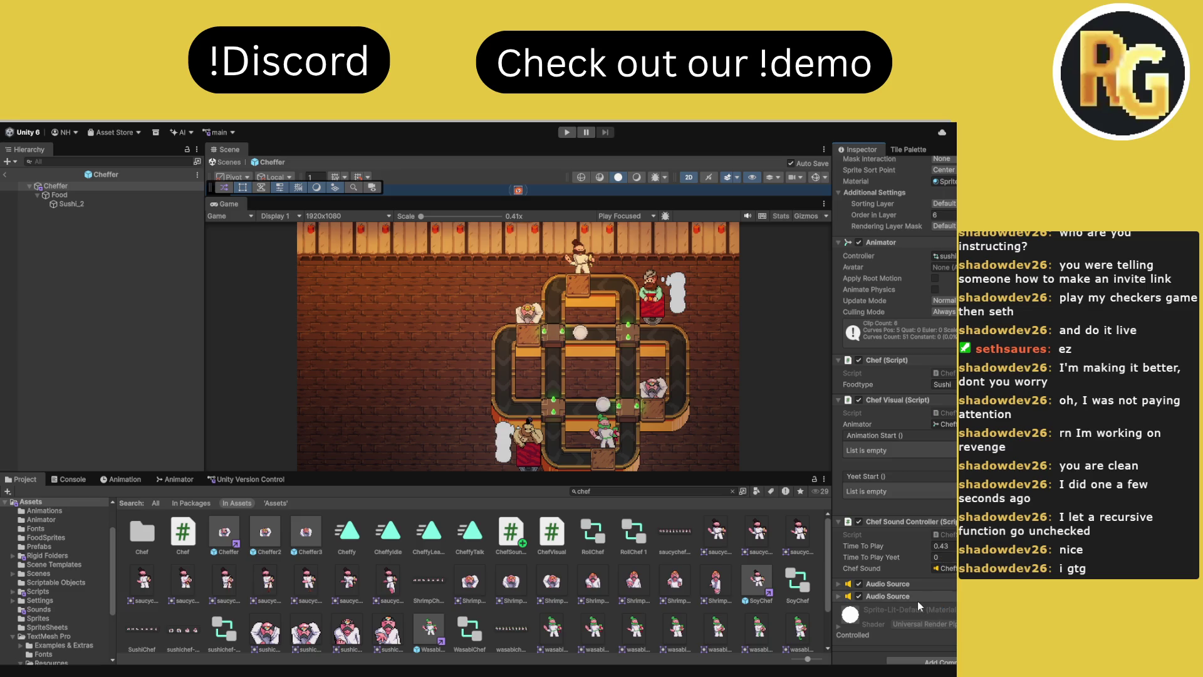
click(909, 596)
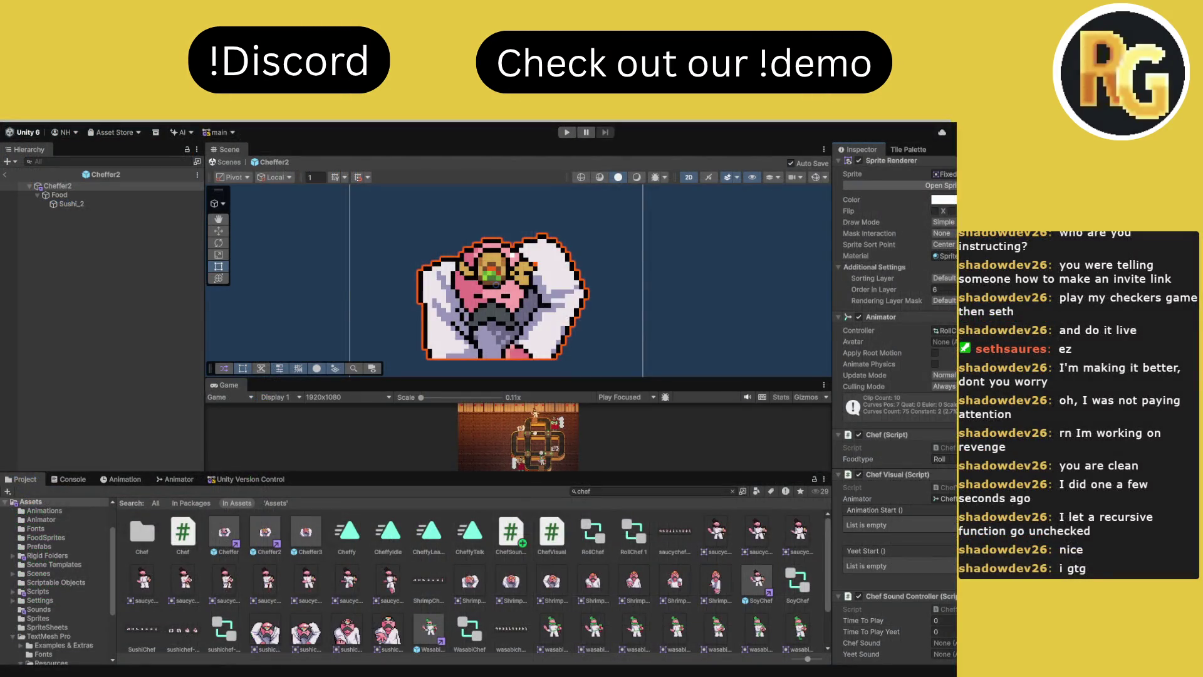
Turn off Play On Awake on Cheffer2's Audio Source
scroll(896, 407, down, 2)
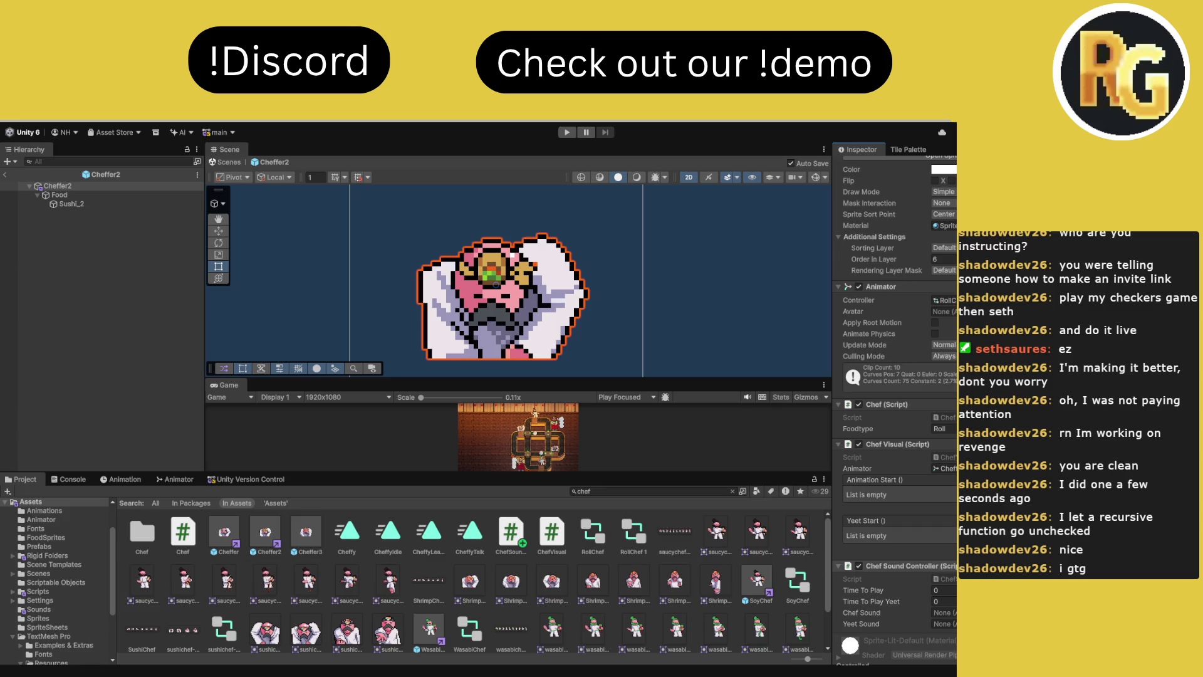
scroll(933, 653, down, 3)
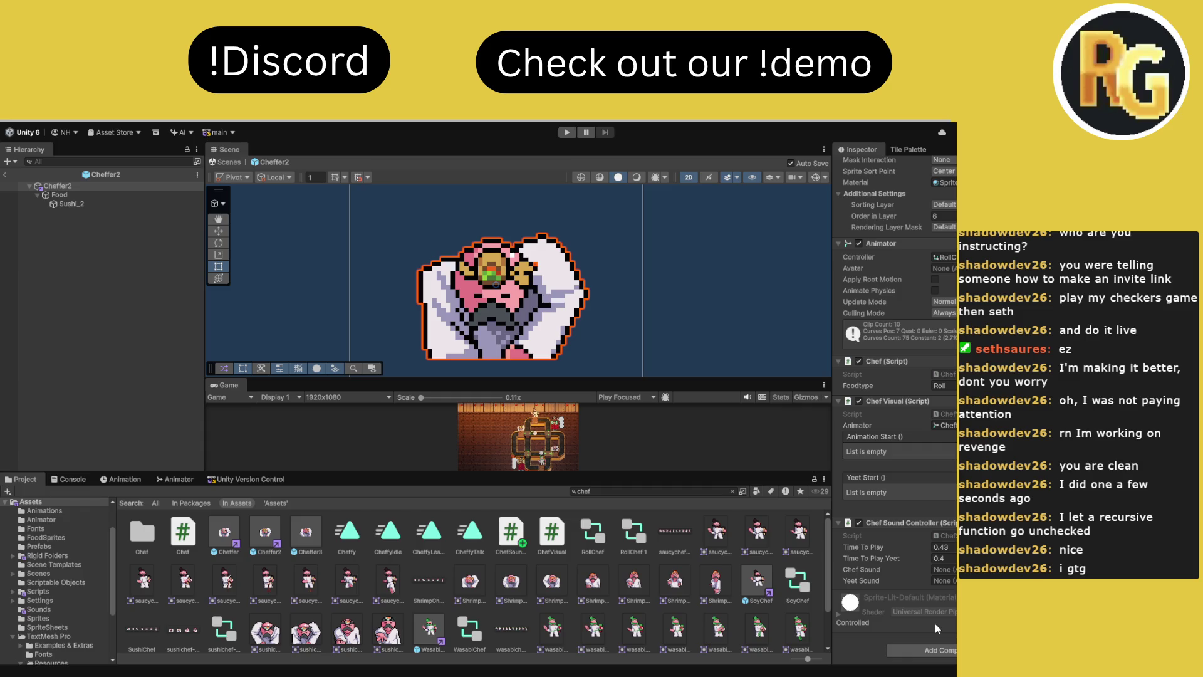
scroll(935, 622, down, 4)
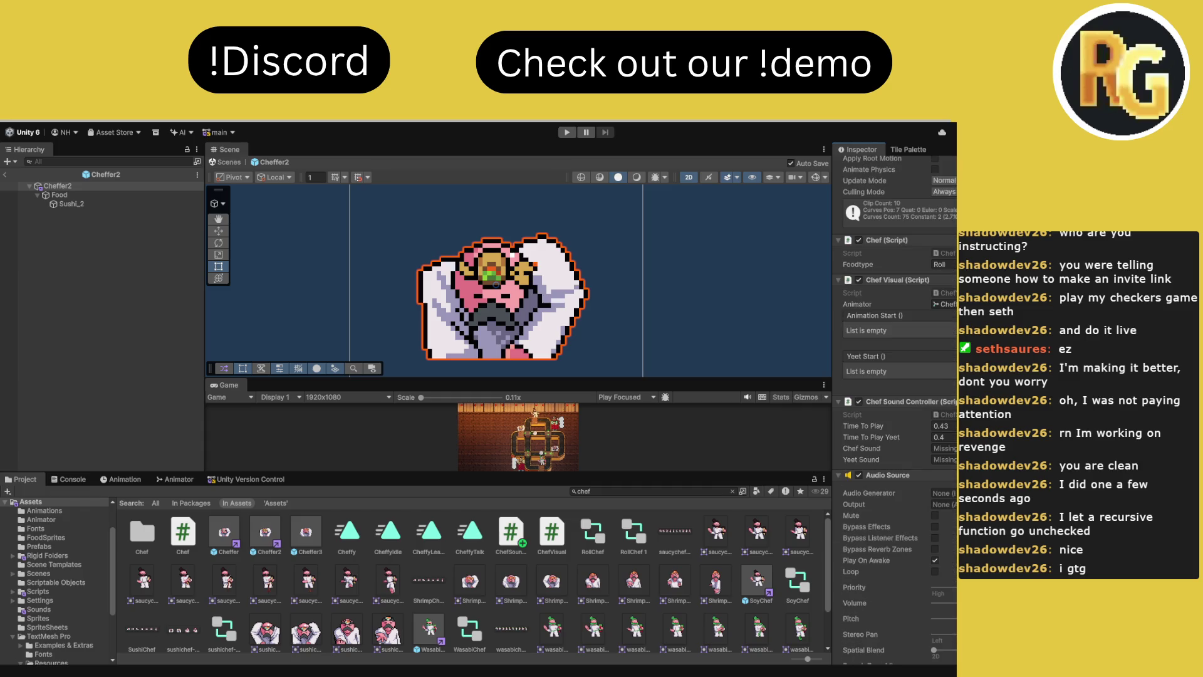
click(935, 560)
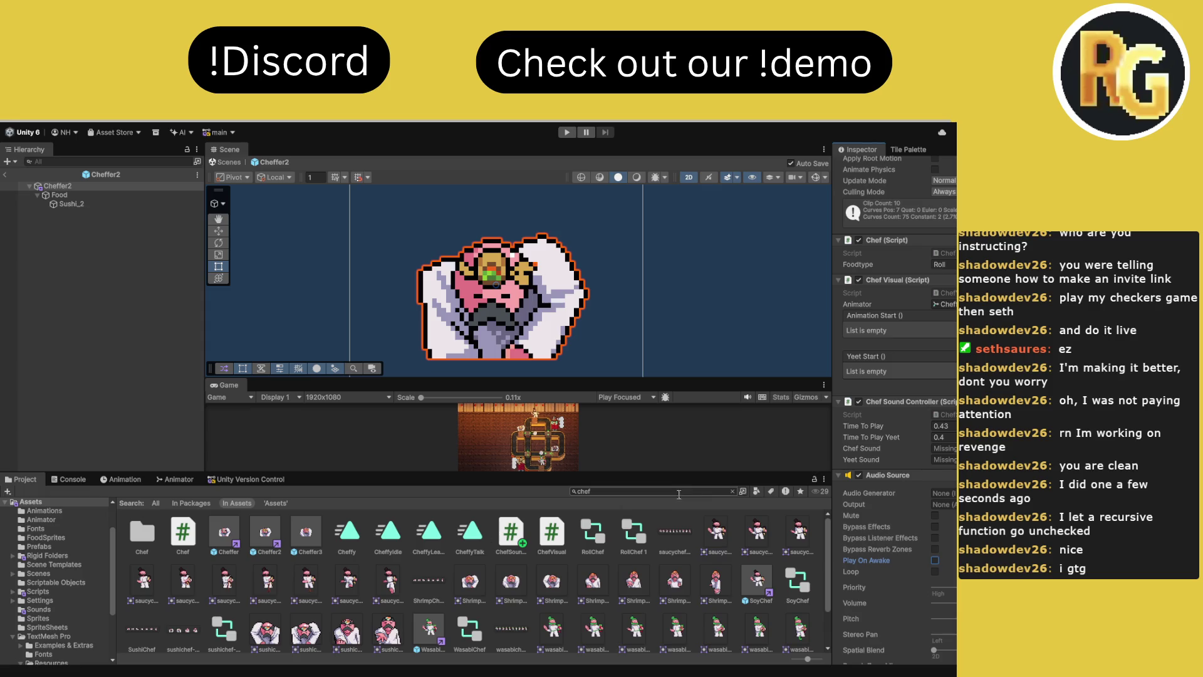
Assign the Entree clip from Assets/Sounds to Cheffer2's Audio Source
click(733, 491)
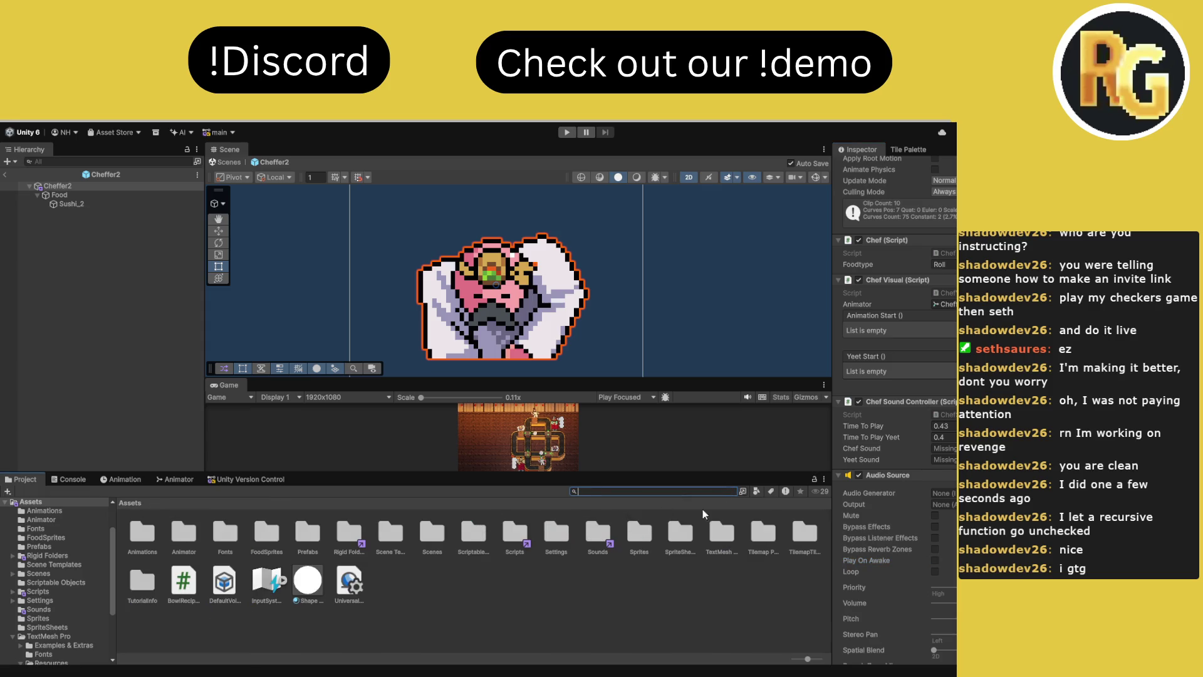
double_click(599, 532)
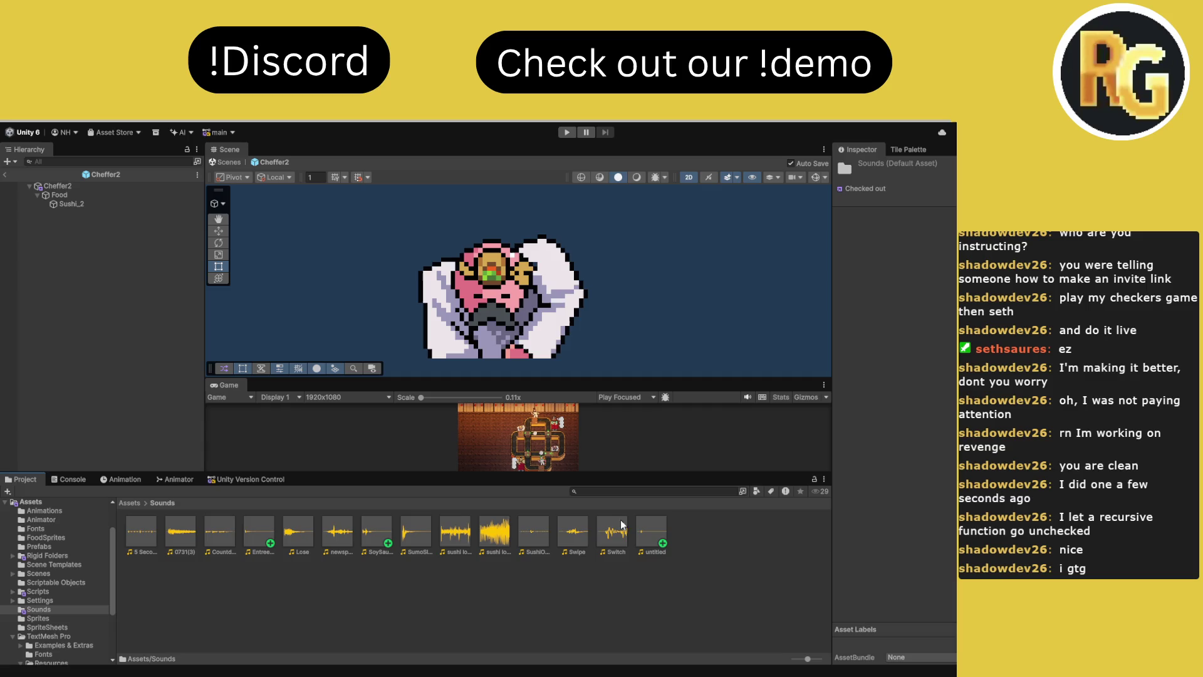
click(58, 186)
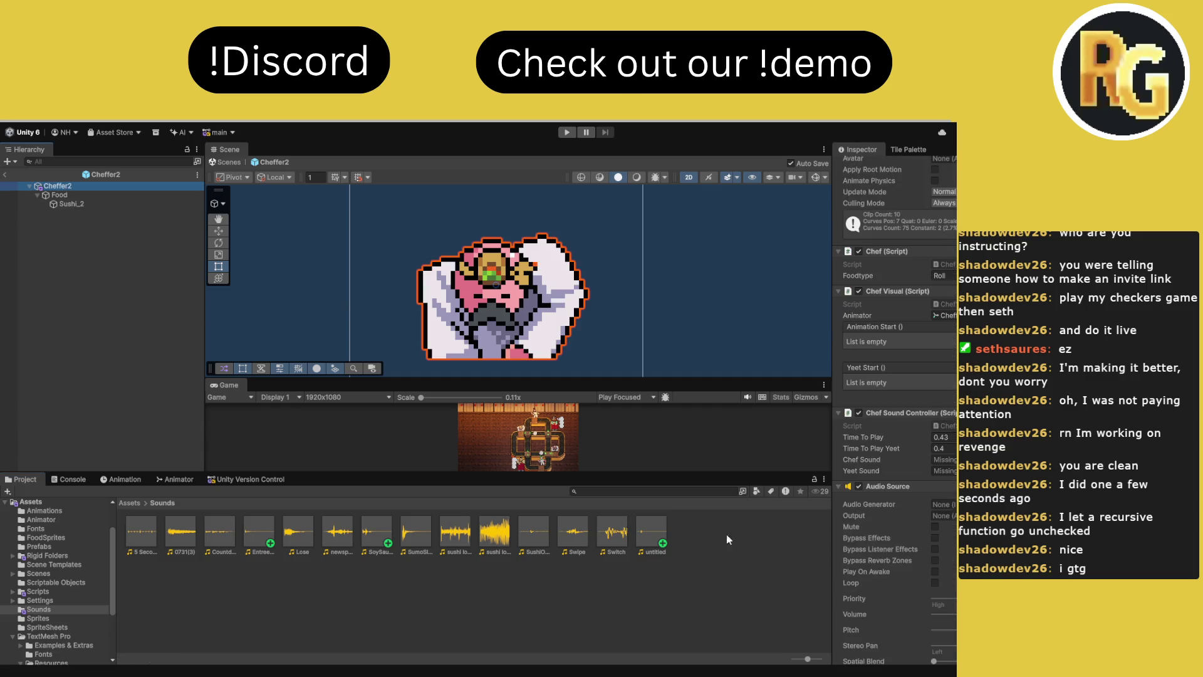
scroll(889, 491, down, 10)
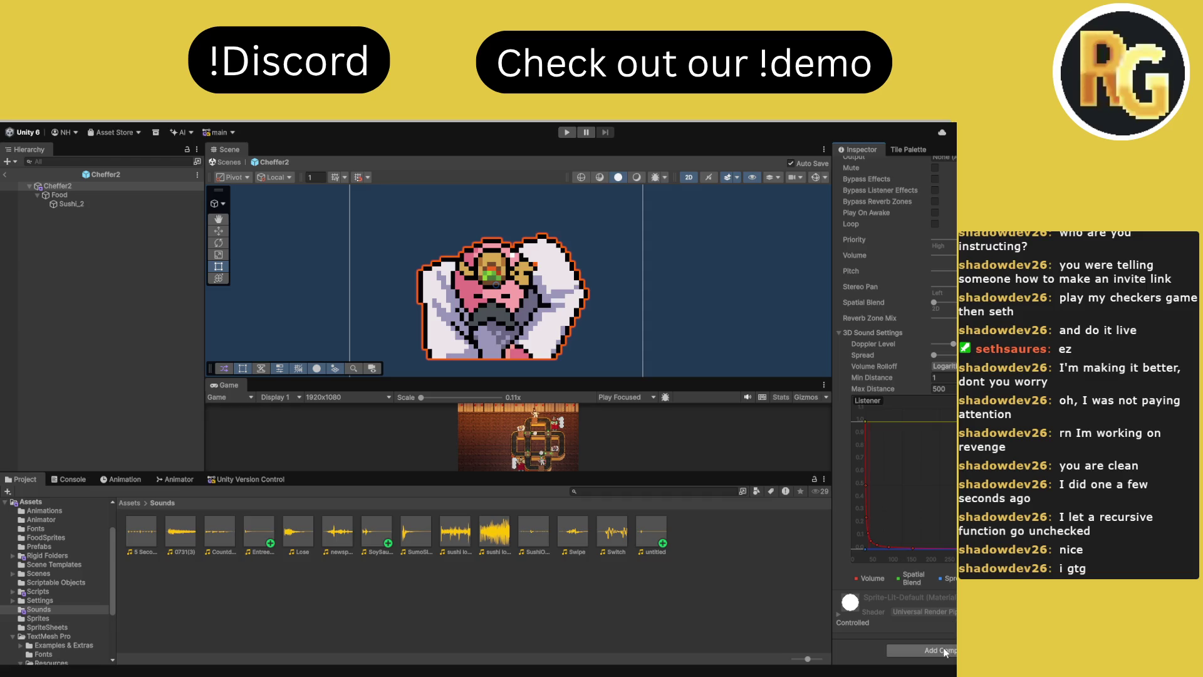
scroll(952, 539, down, 5)
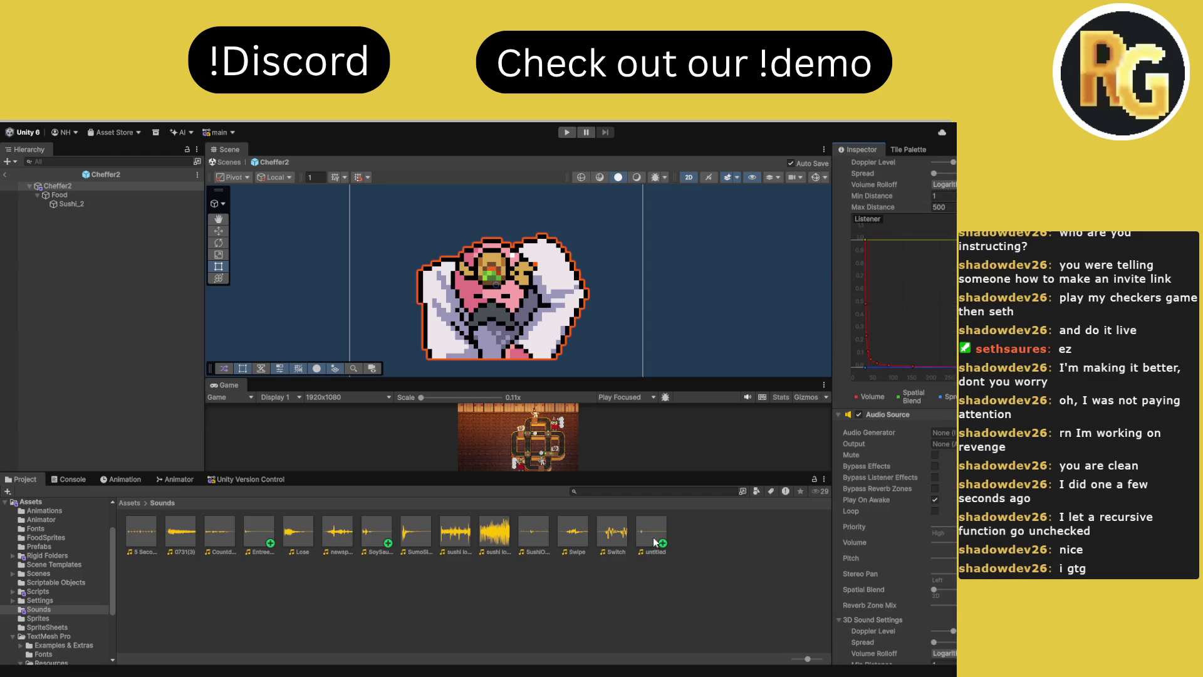
drag(264, 538, 942, 432)
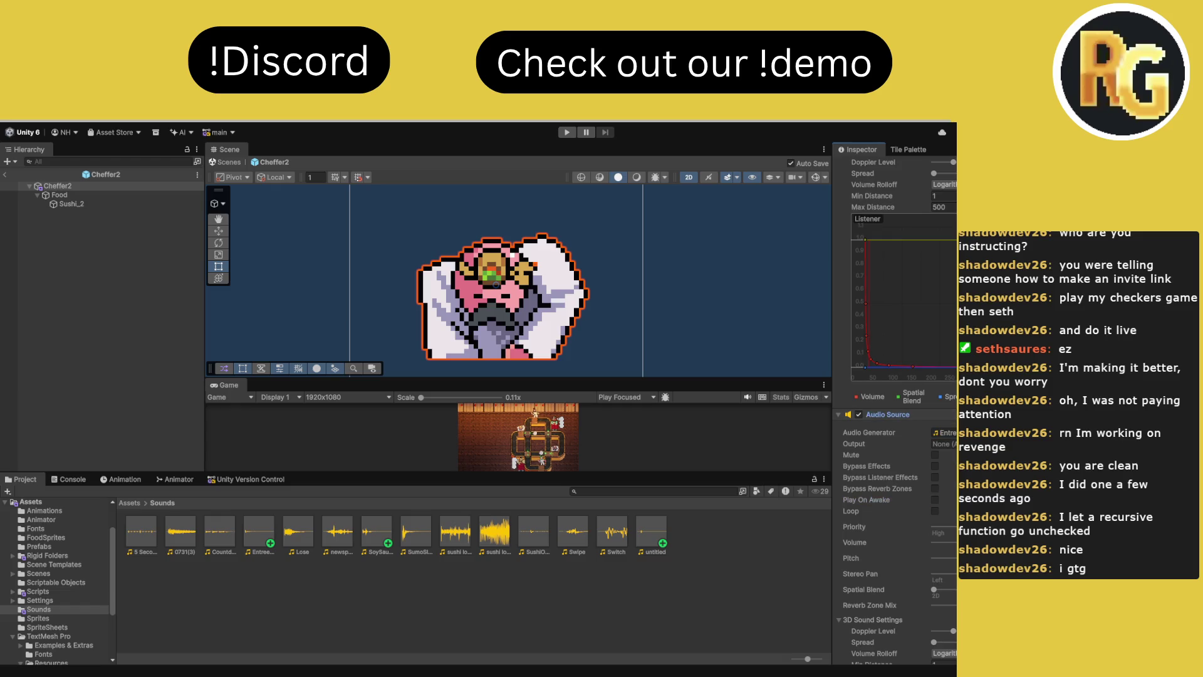
Link the Audio Source into the Chef Sound field of Chef Sound Controller
scroll(939, 501, up, 6)
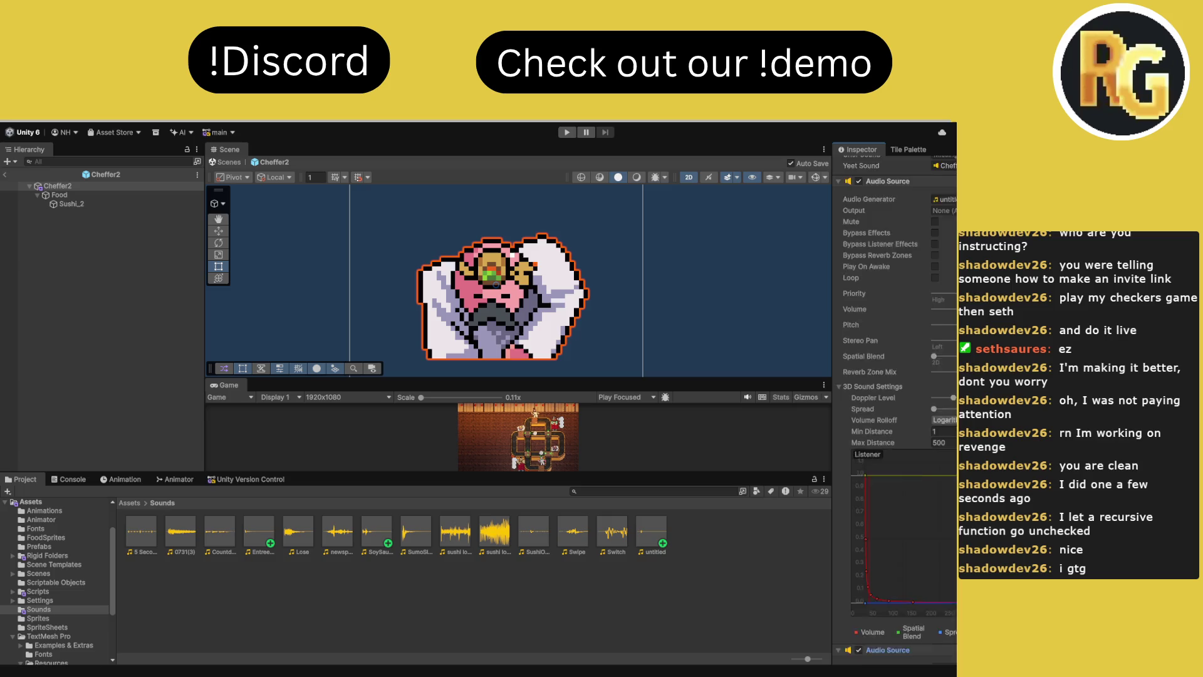
scroll(896, 407, up, 3)
drag(930, 276, 943, 245)
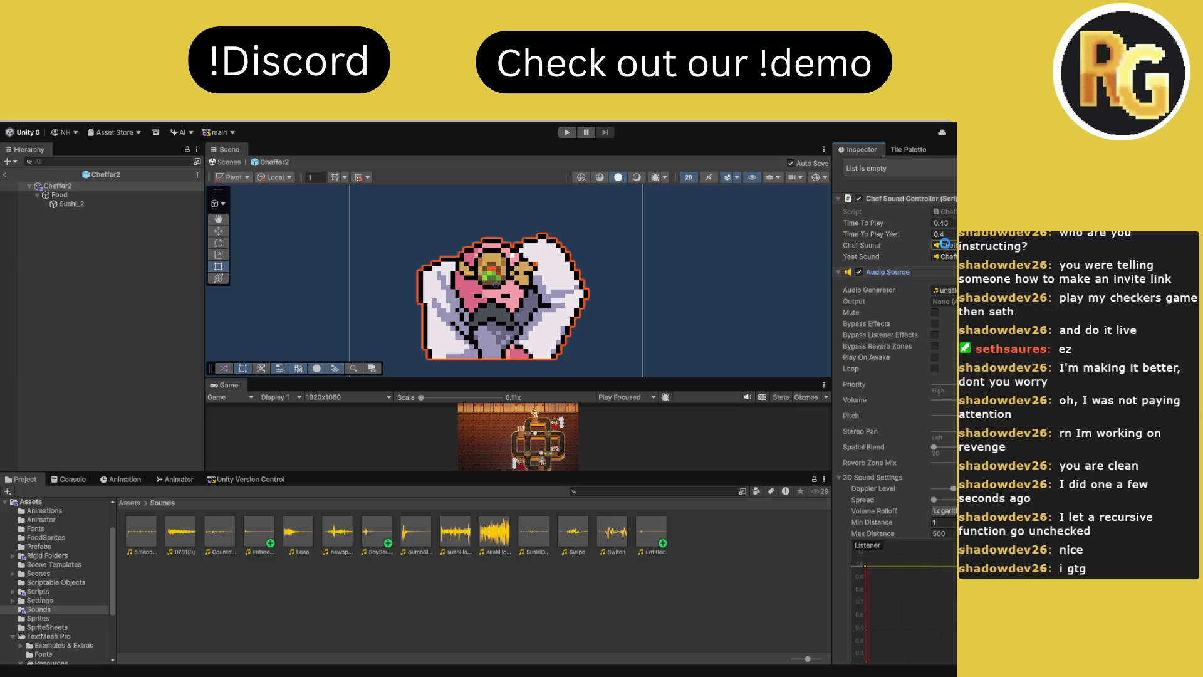
click(128, 502)
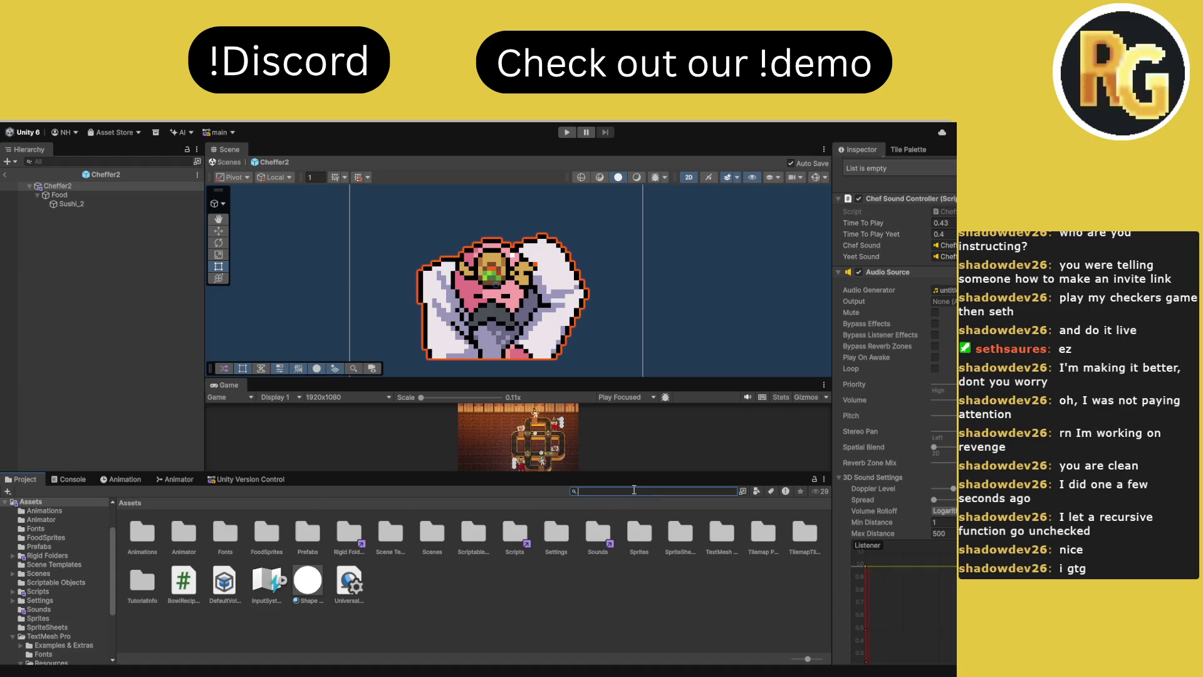
Open the Cheffer3 prefab and turn off Play On Awake on its Audio Source
text(chef)
double_click(308, 540)
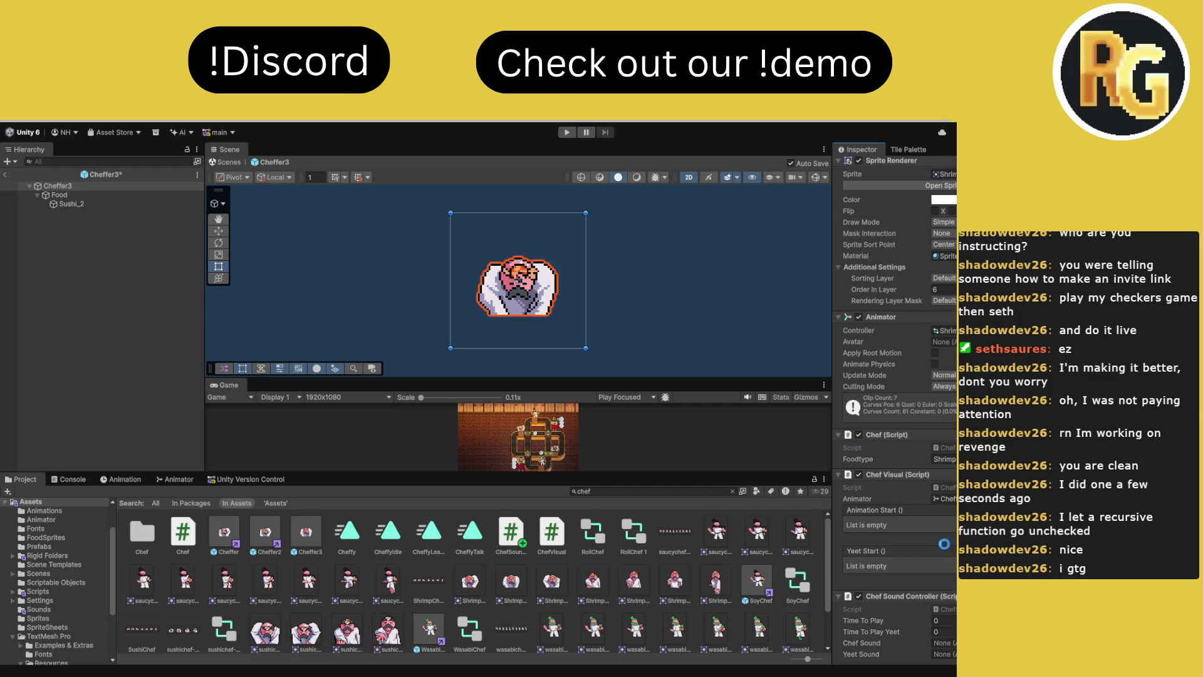
scroll(940, 550, down, 3)
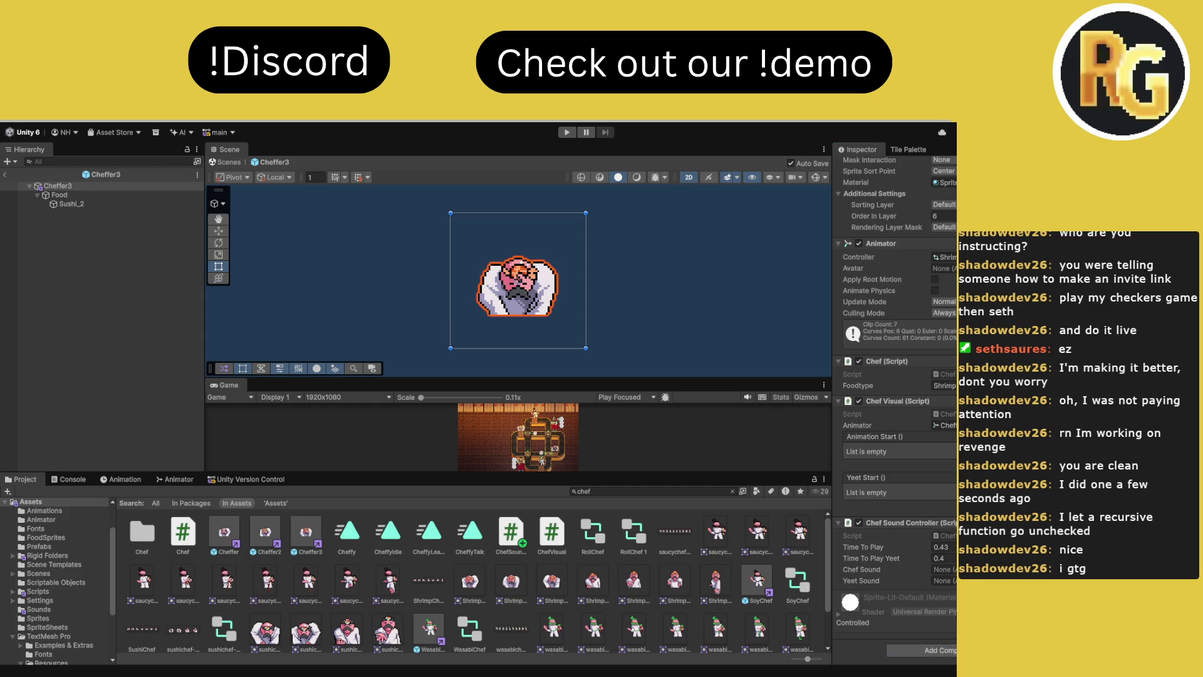
scroll(948, 564, down, 3)
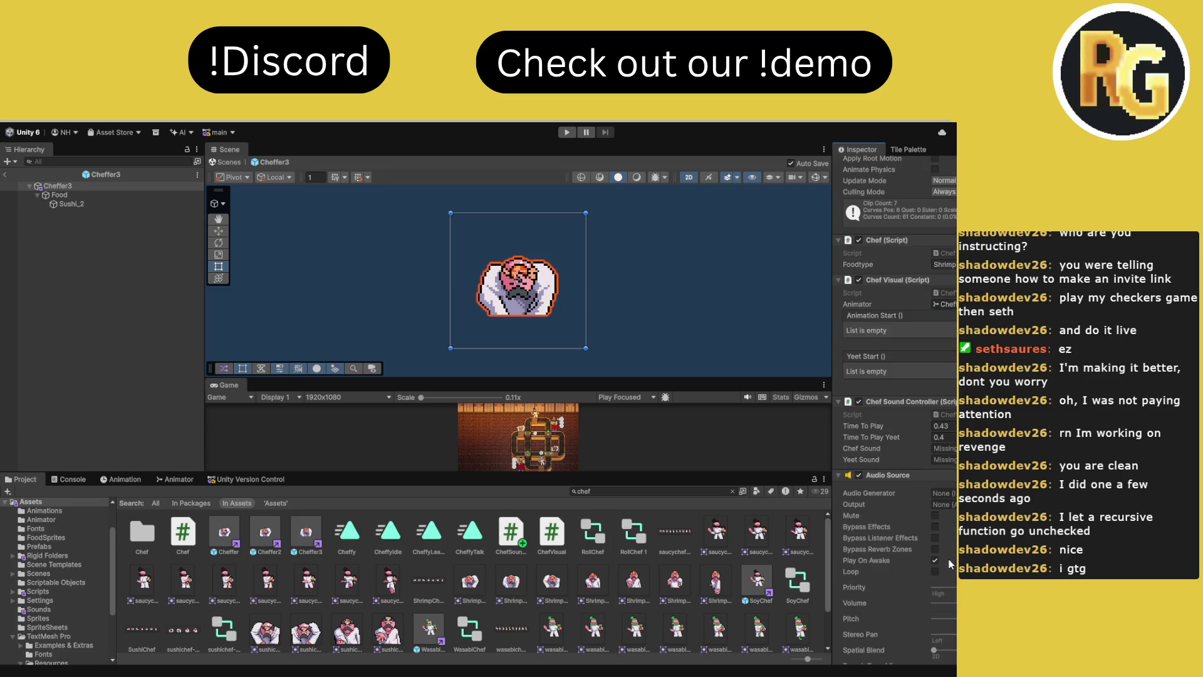
scroll(946, 569, down, 9)
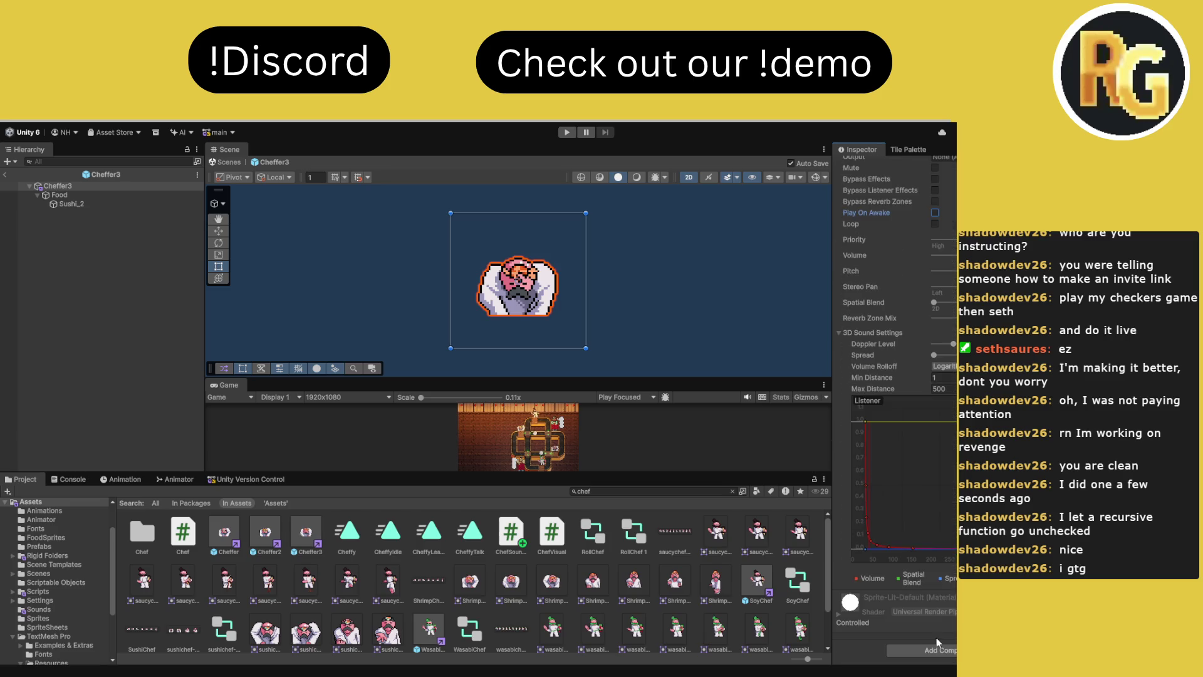
scroll(942, 571, down, 3)
click(935, 560)
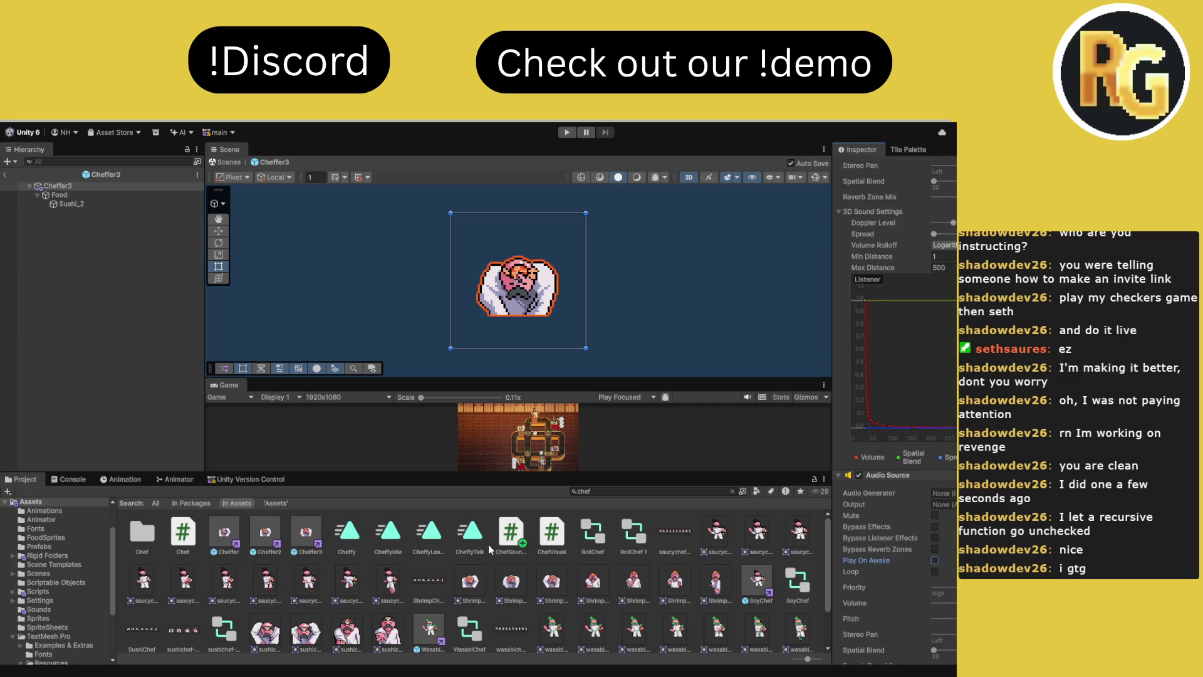
Attach the Entree clip from Assets/Sounds to Cheffer3's Audio Source
click(733, 491)
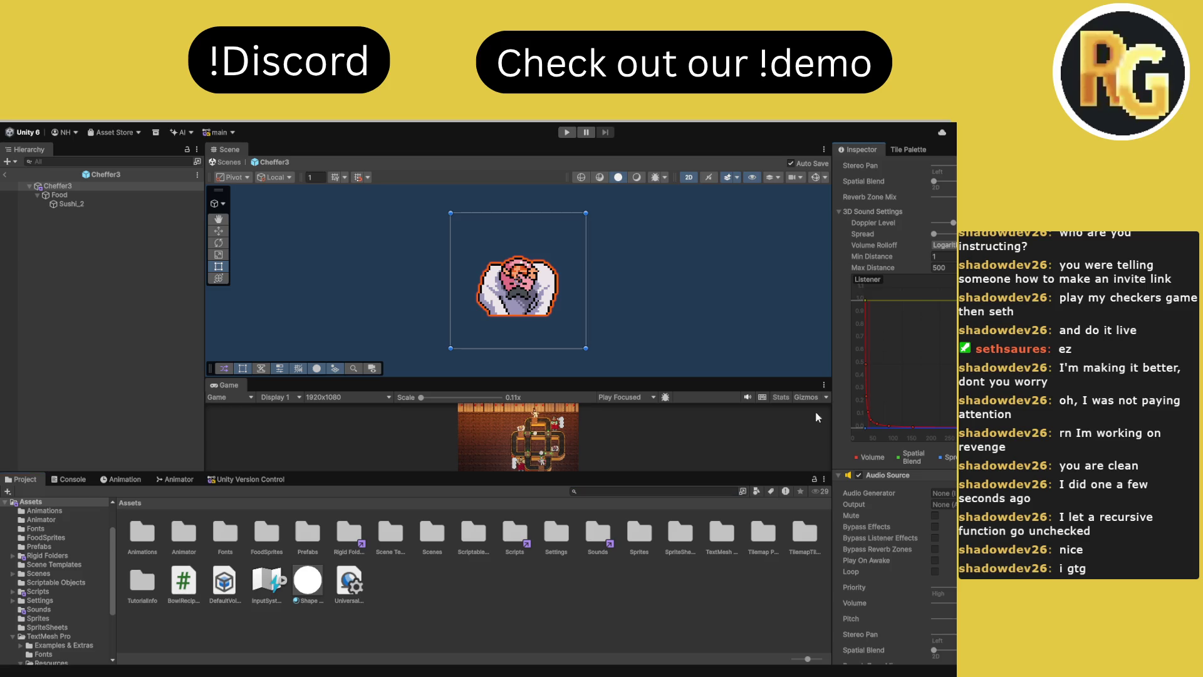
double_click(603, 538)
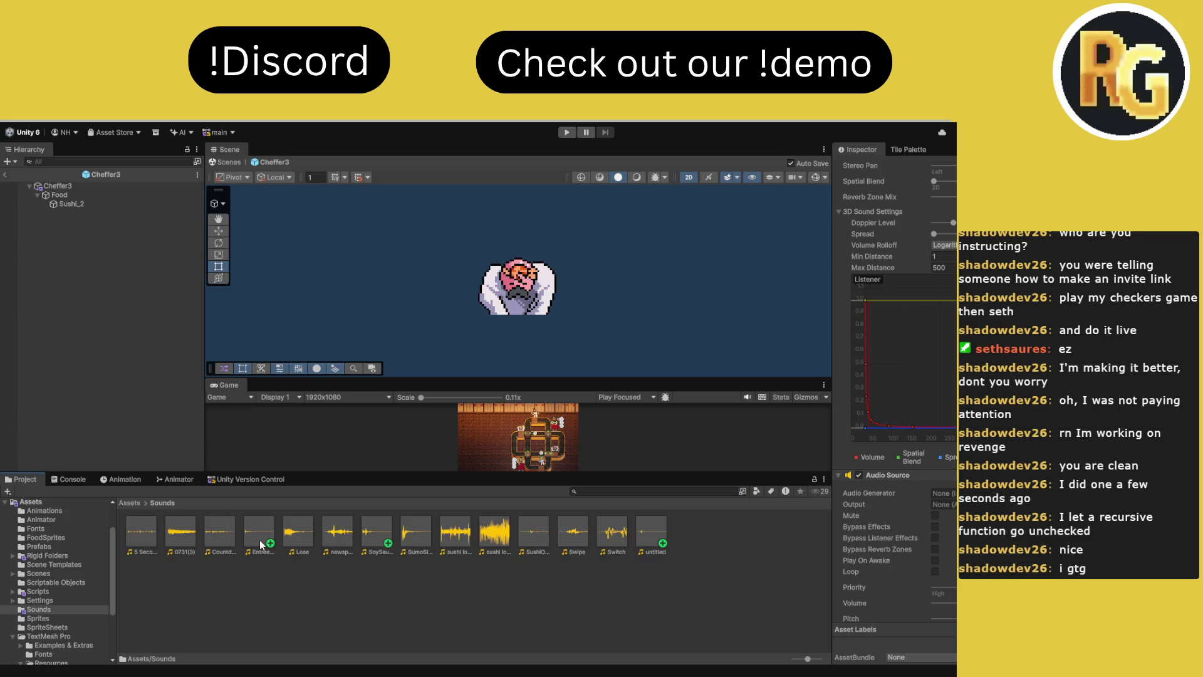
scroll(927, 481, up, 5)
scroll(927, 301, up, 3)
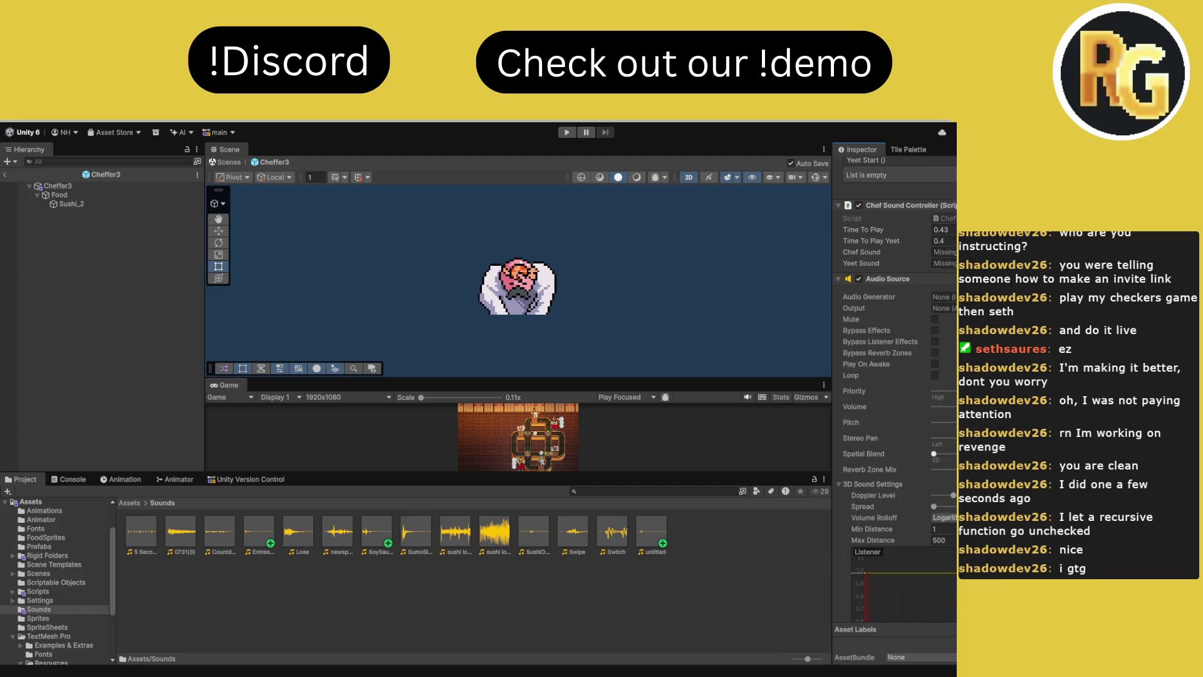
mouse_move(946, 300)
mouse_down()
mouse_move(942, 252)
mouse_move(937, 540)
mouse_up()
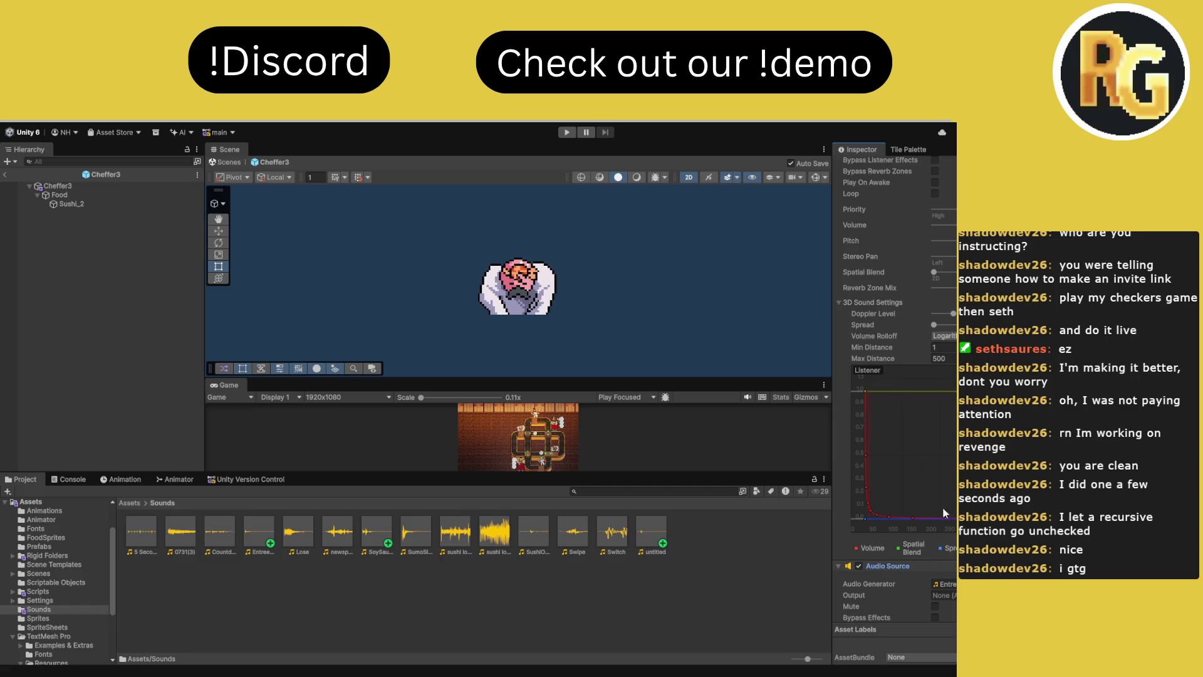
Pull the incoming version-control changeset into the workspace with Update workspace
scroll(942, 506, up, 2)
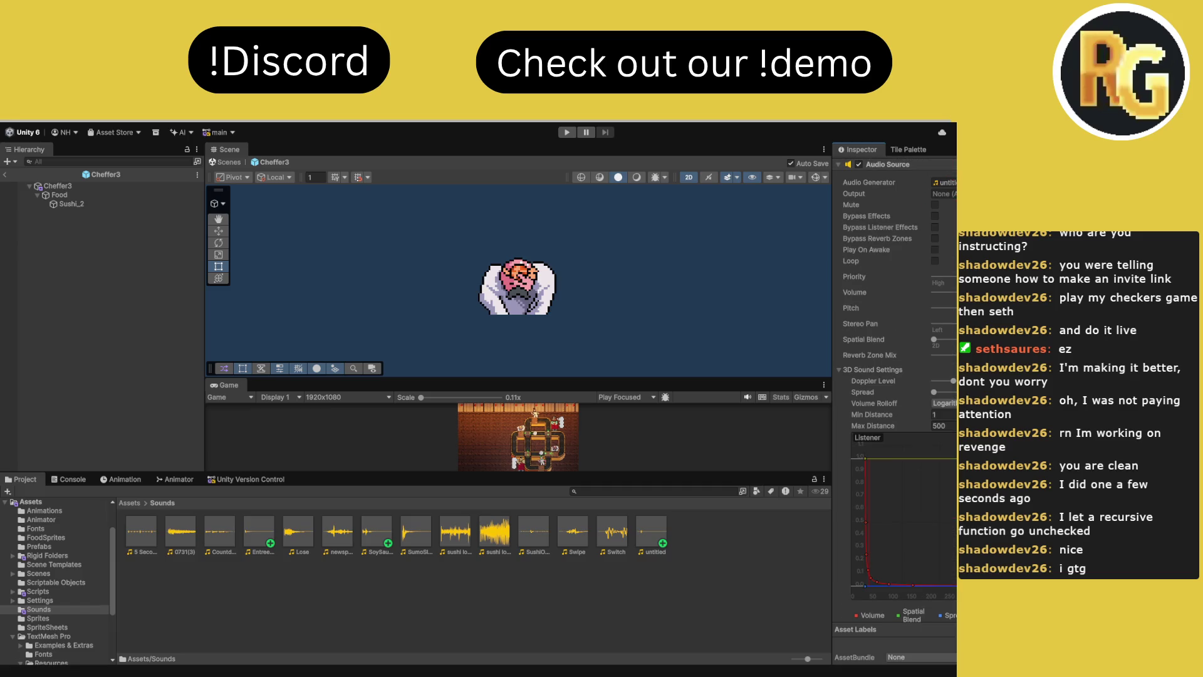
scroll(896, 439, up, 3)
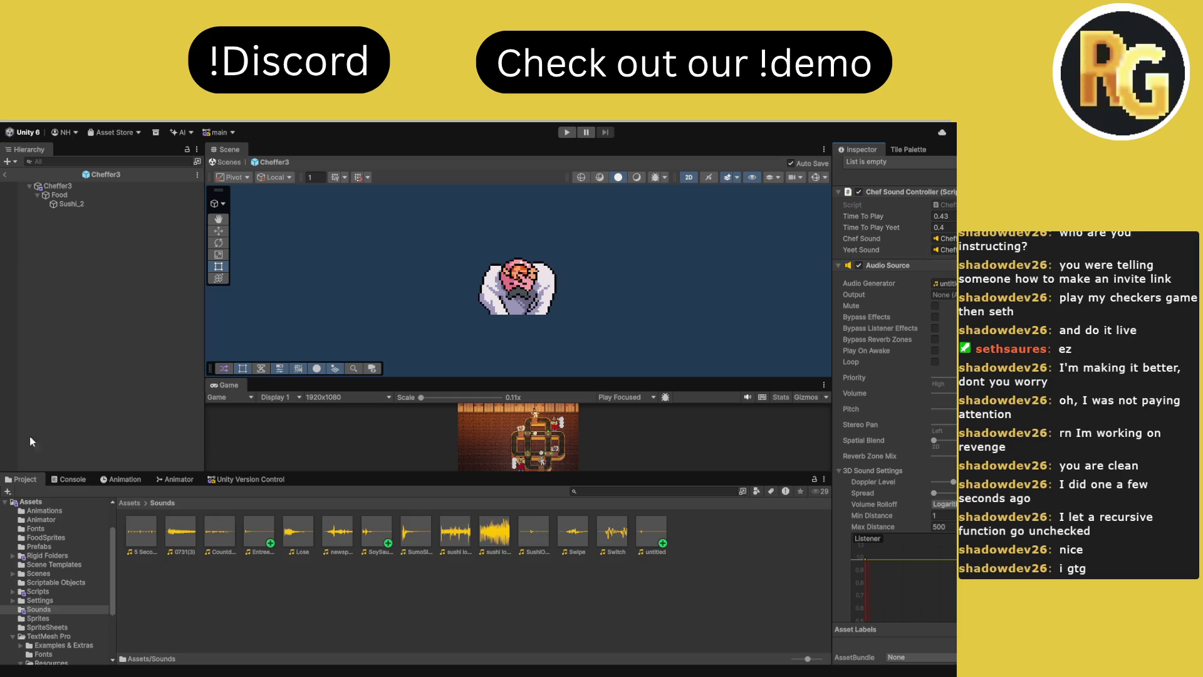
click(250, 480)
click(248, 630)
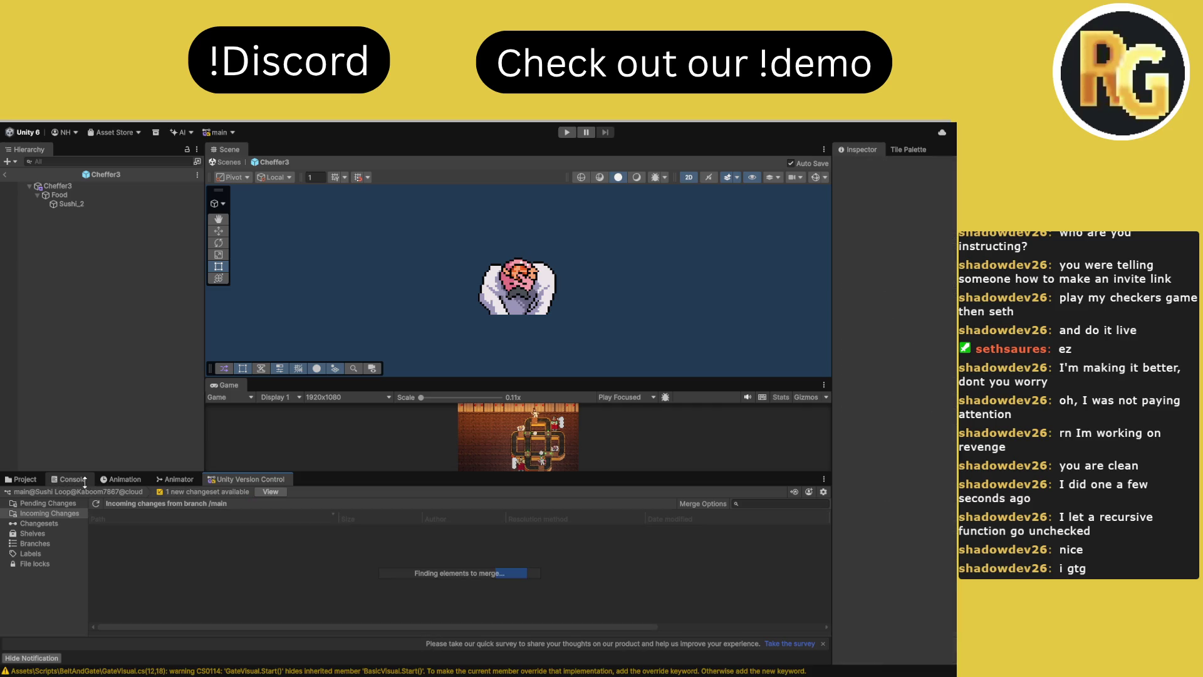
Complete the workspace update, clear the console warning, and exit Cheffer3 to the Regular28 scene
click(223, 628)
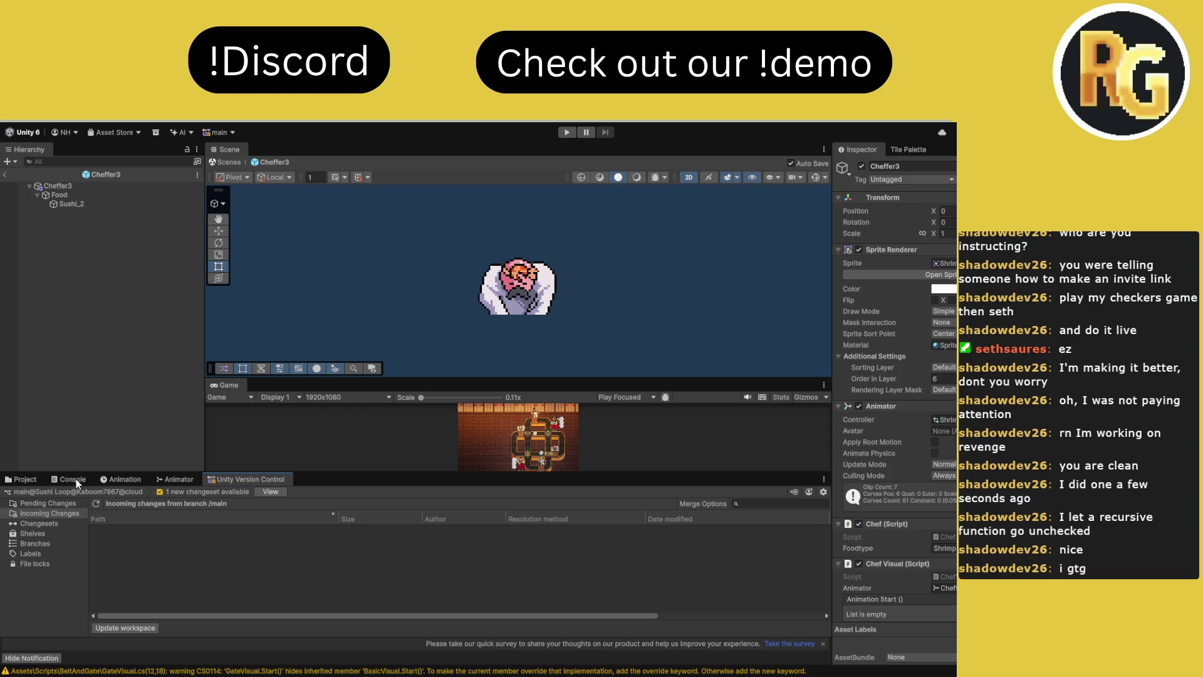
click(69, 479)
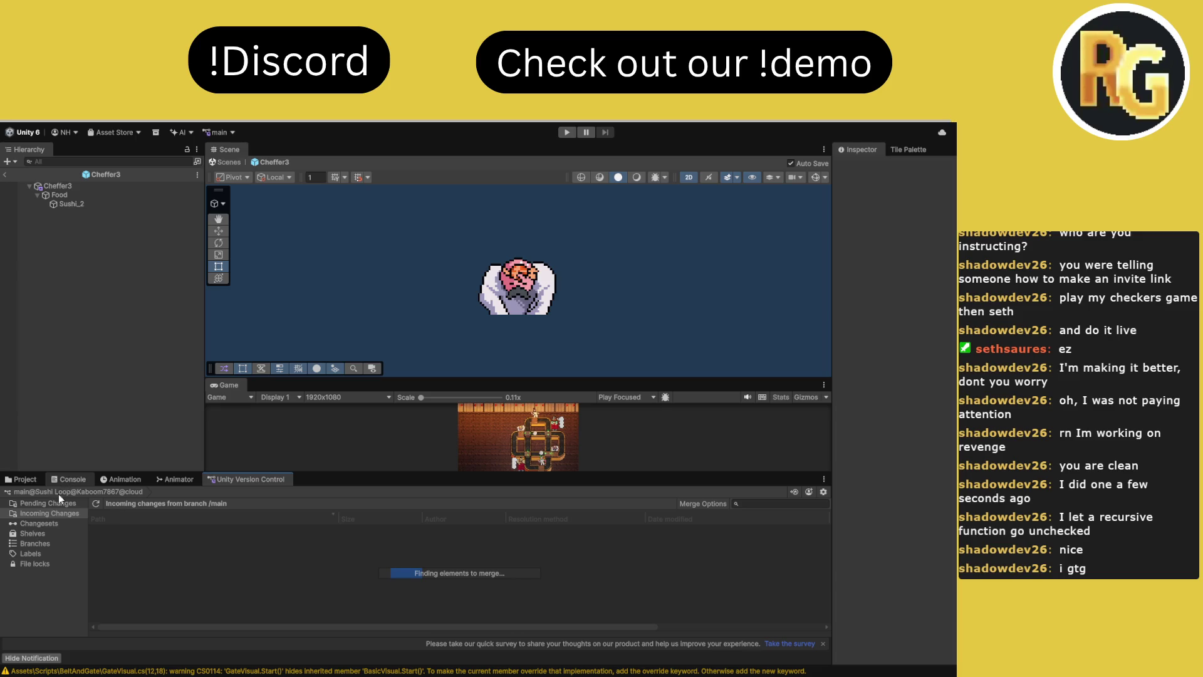
click(11, 491)
click(22, 479)
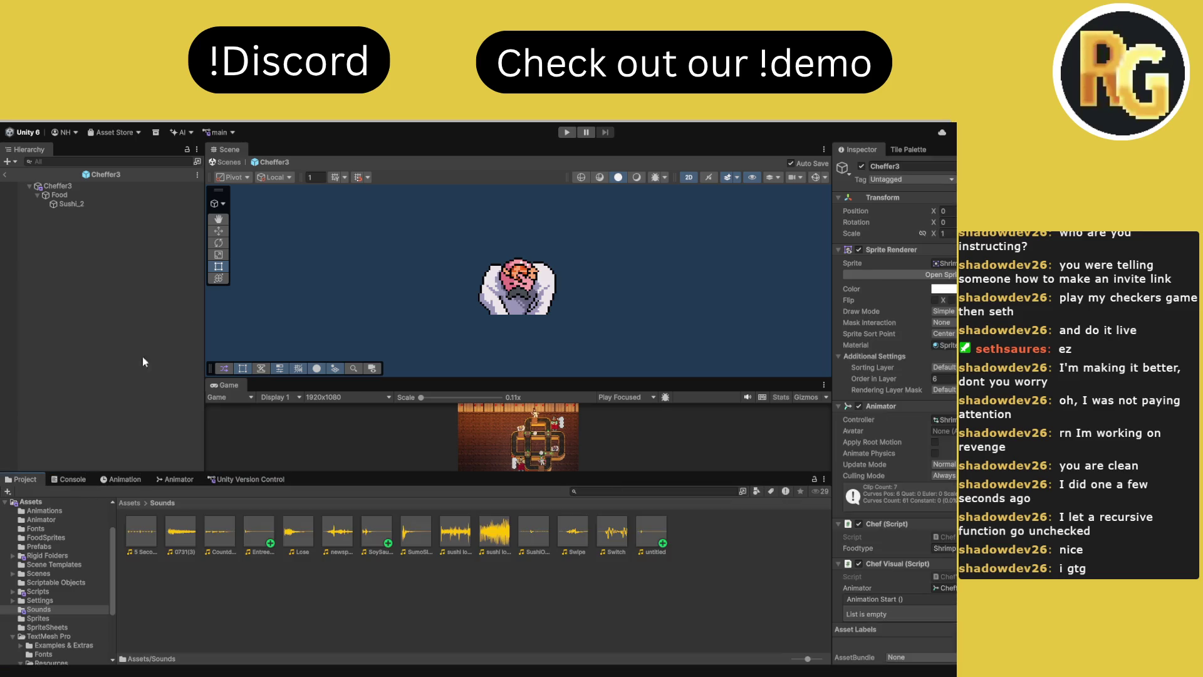
click(227, 164)
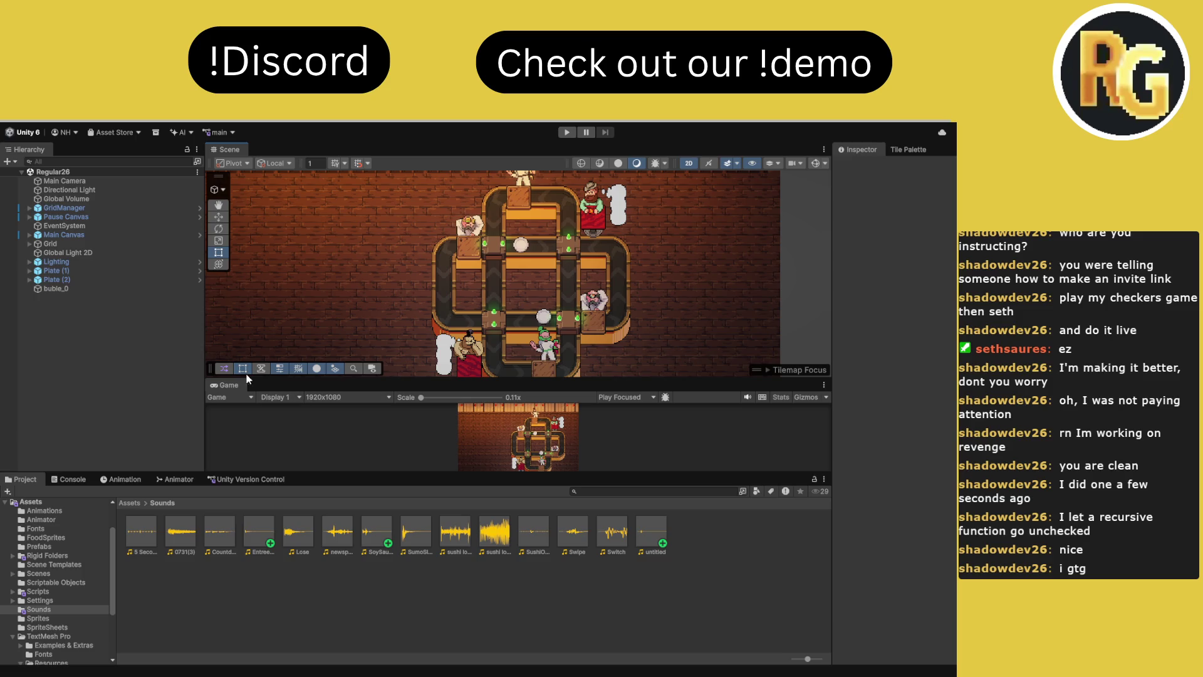
Play-test level 14, flipping the top-left and bottom-right conveyor junctions, then stop play mode
key(ctrl+p)
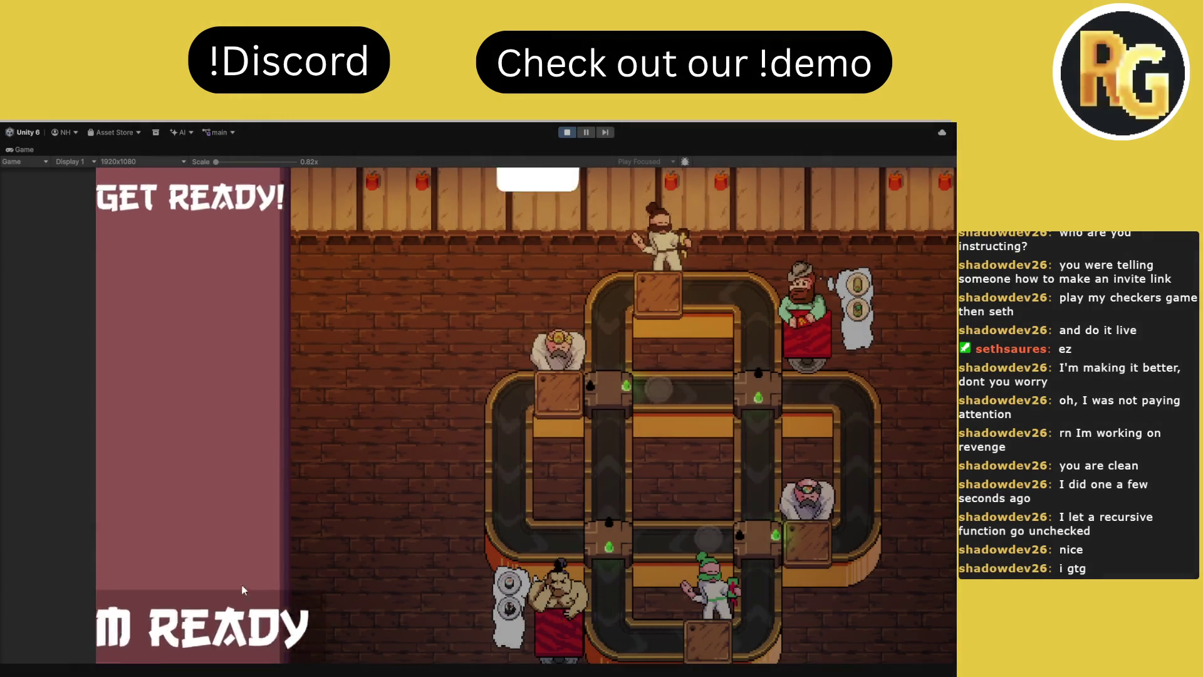
click(244, 590)
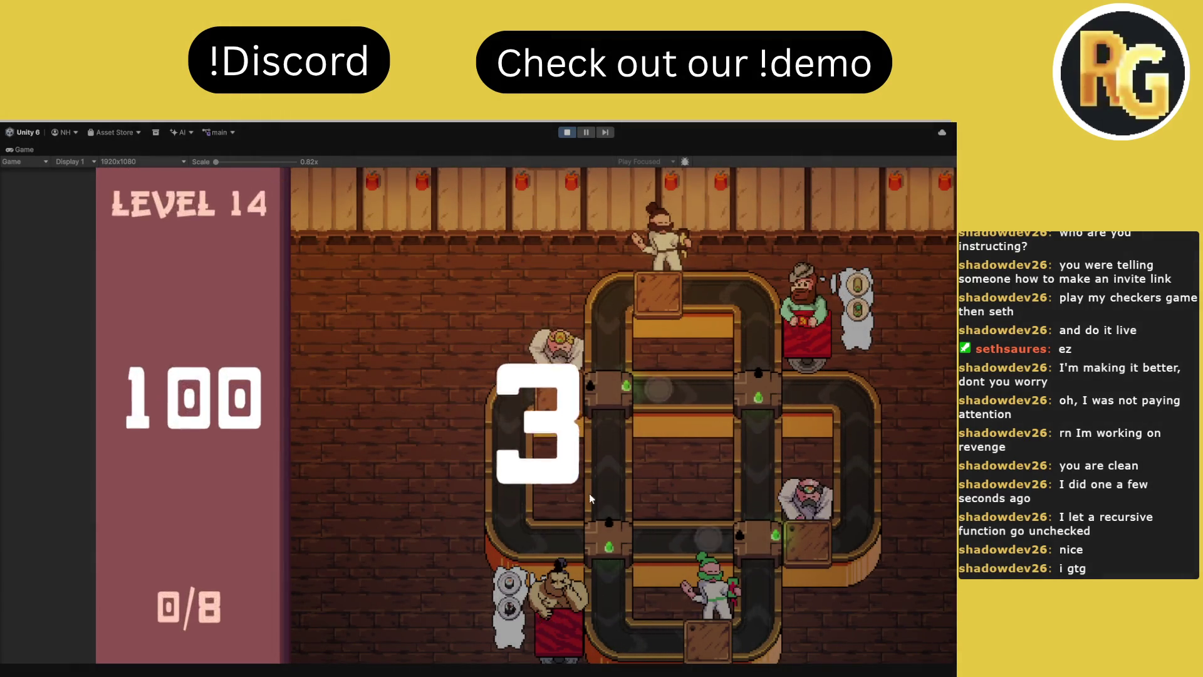
click(617, 394)
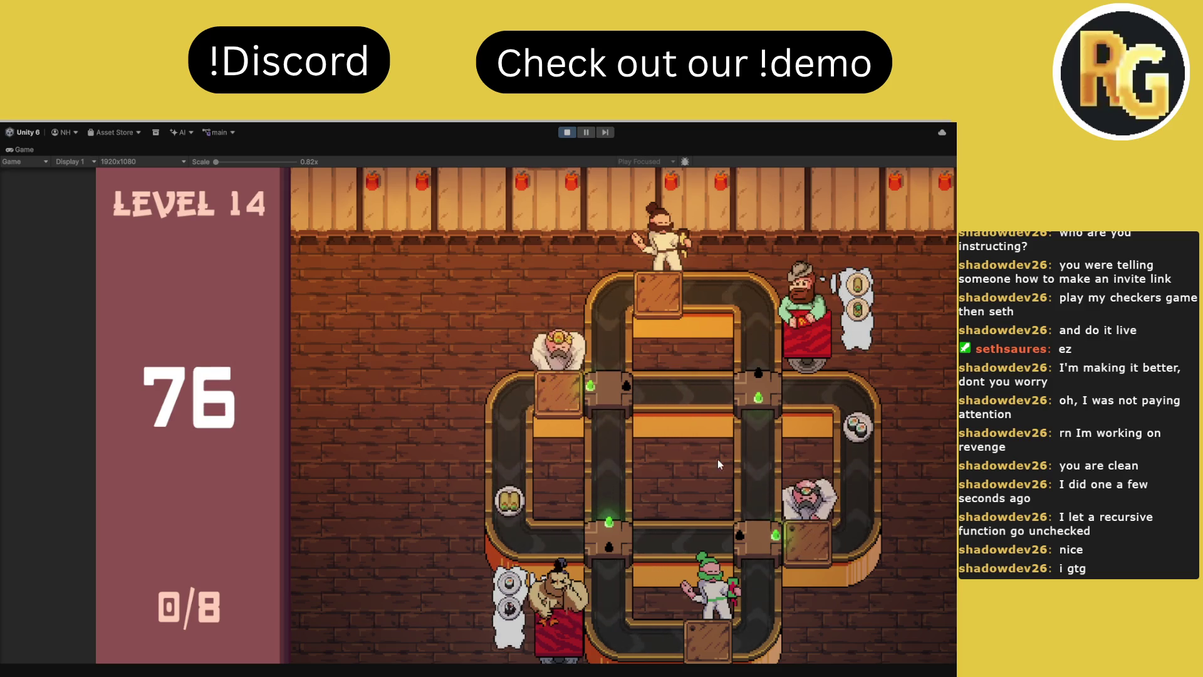
click(619, 402)
click(767, 544)
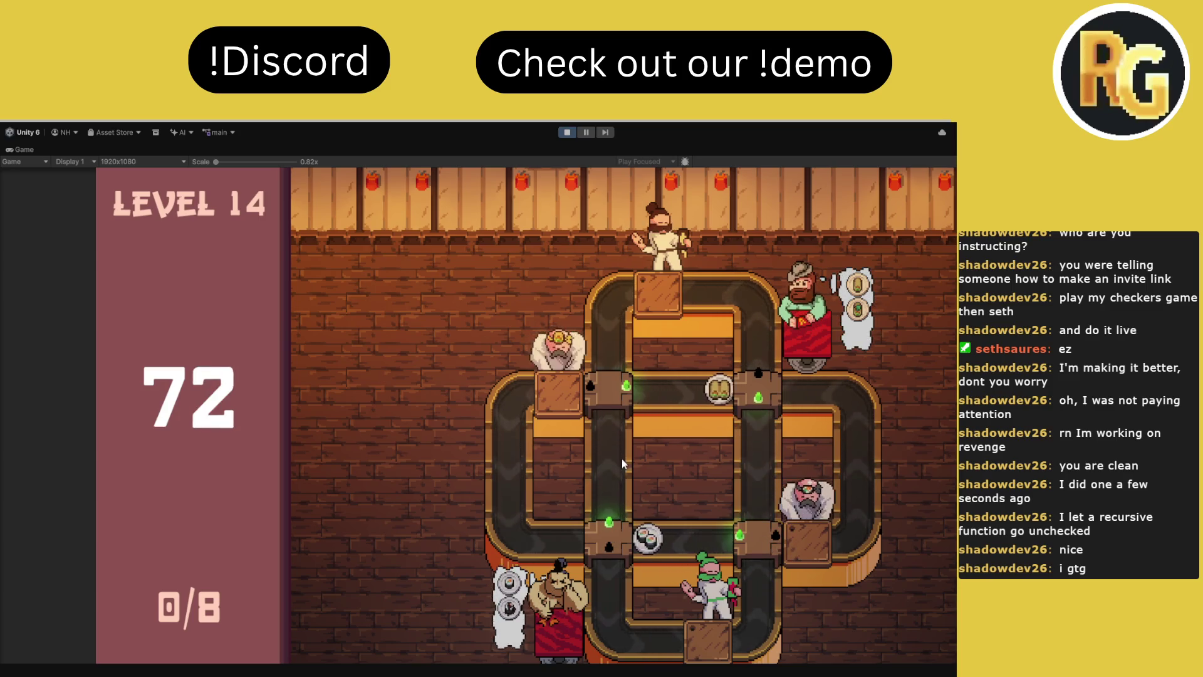
click(611, 392)
click(756, 540)
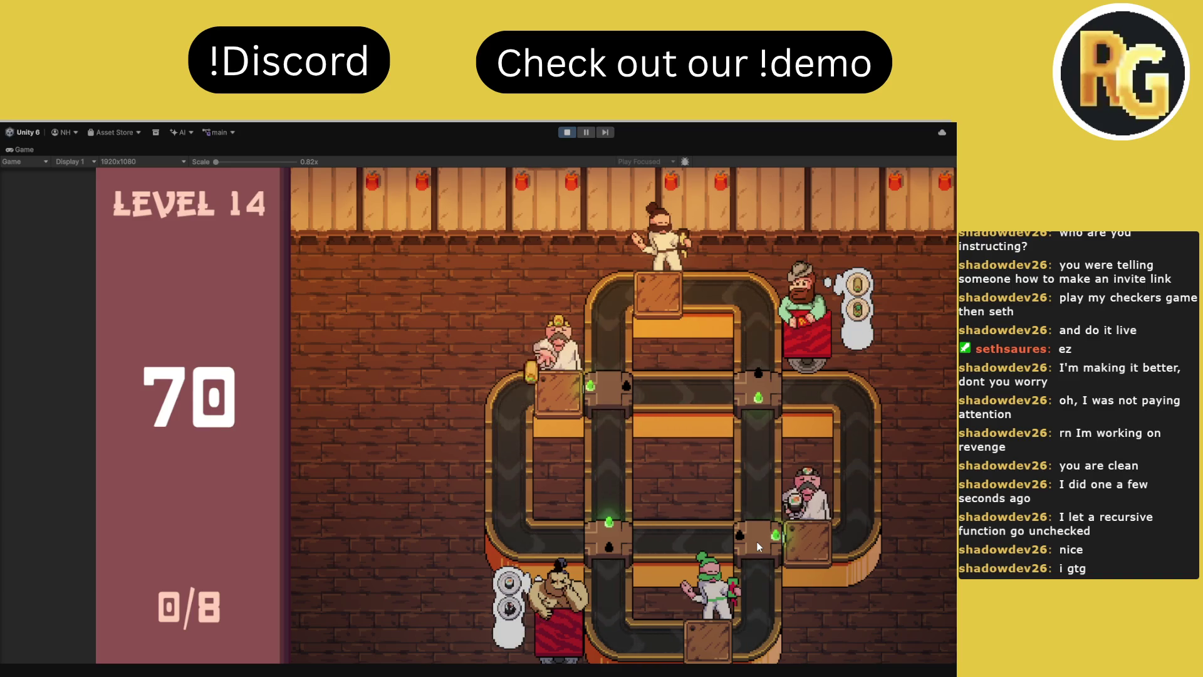
click(564, 134)
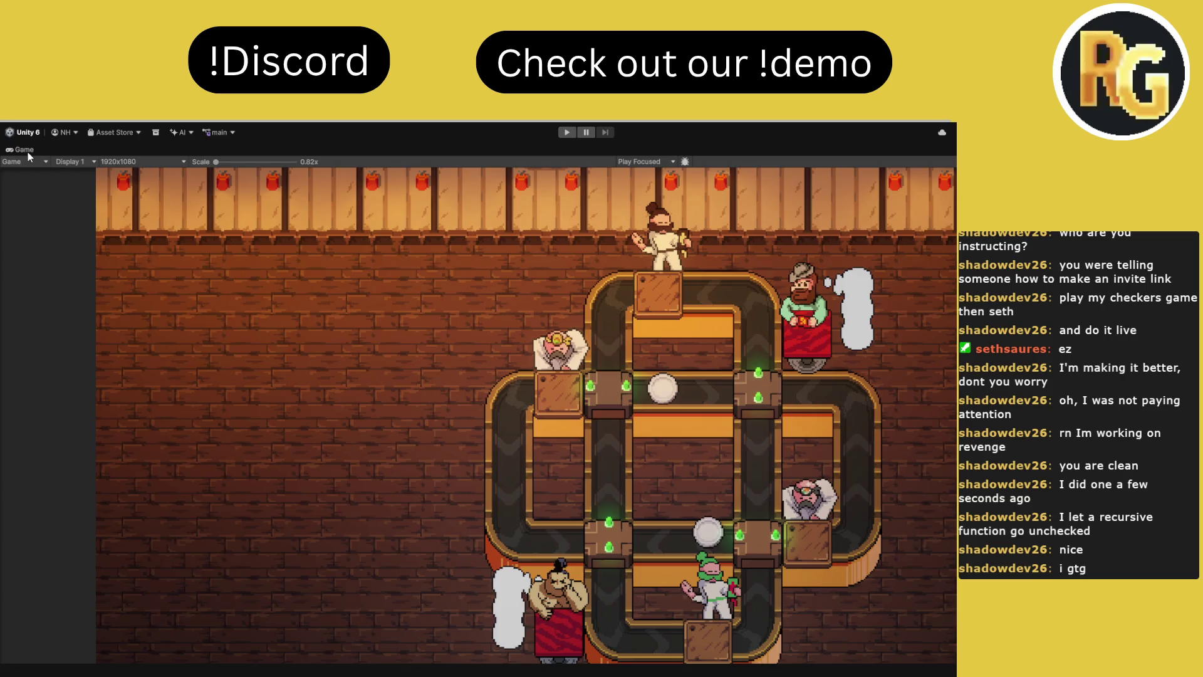
Restore the editor layout, reopen the Cheffer prefab via a 'ghef' search, and view the empty Console
double_click(28, 152)
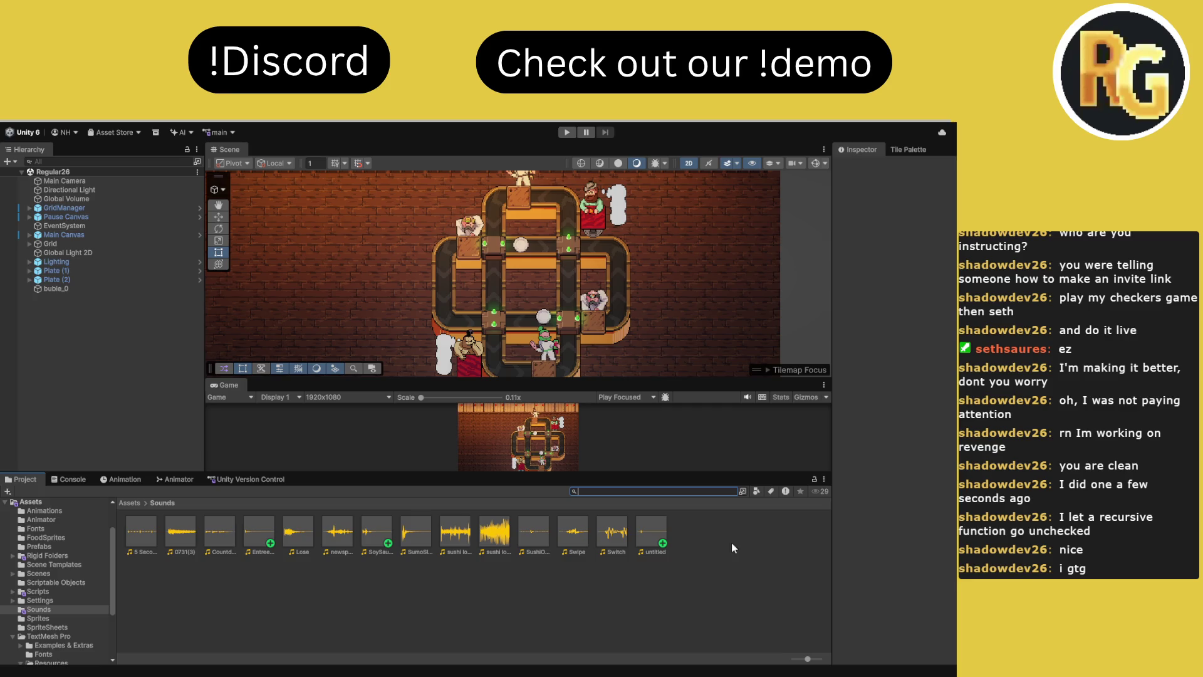
text(cgh)
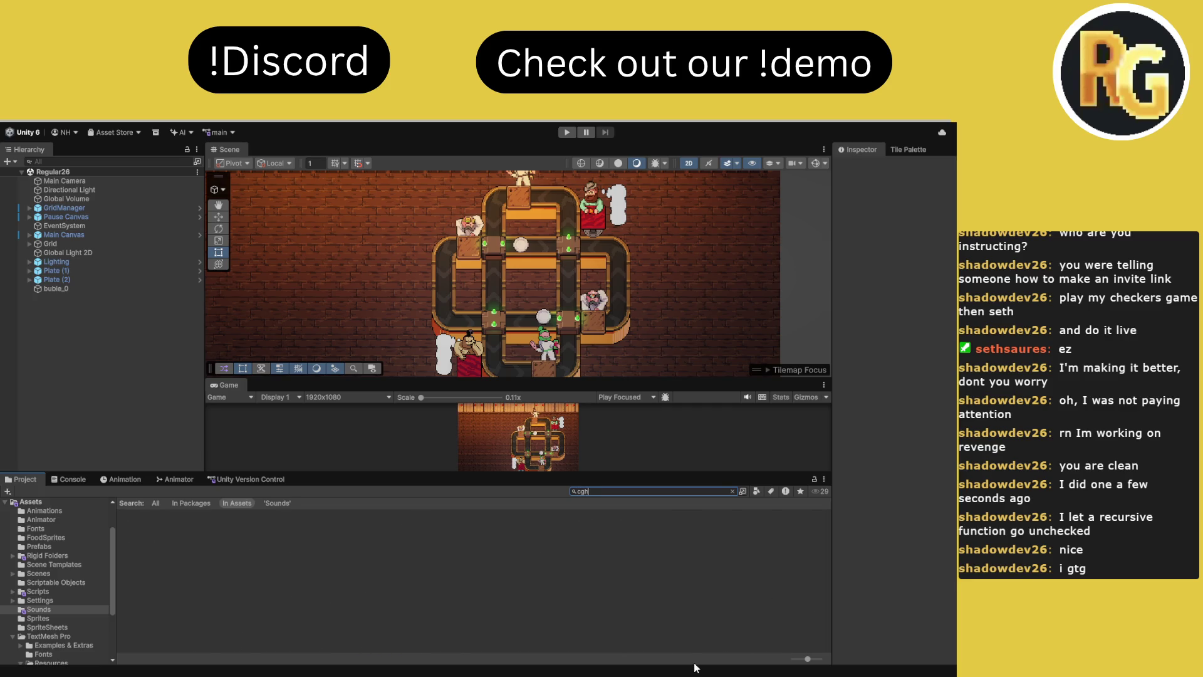
text(ef)
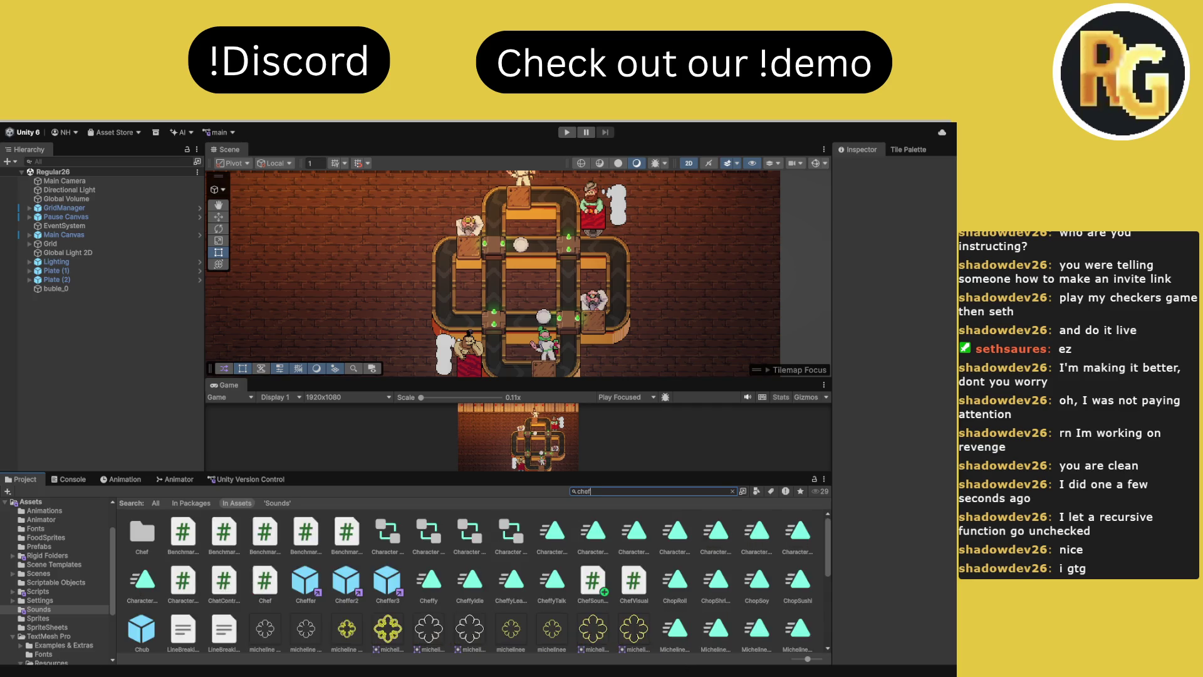
double_click(226, 536)
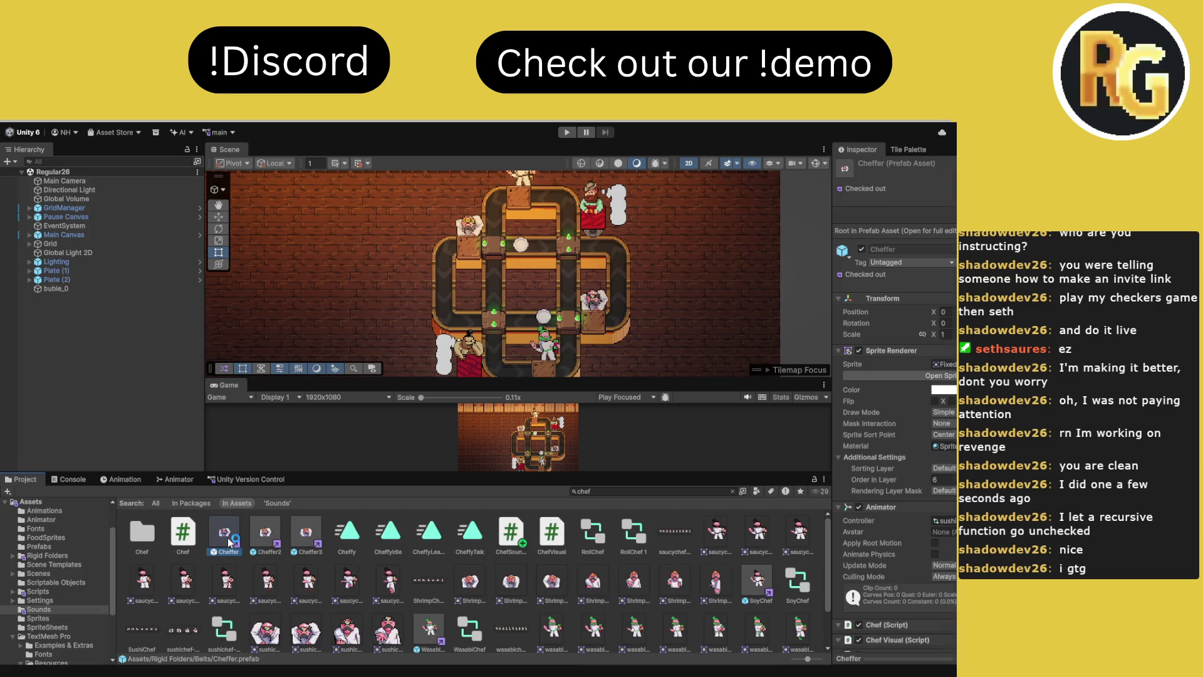
scroll(948, 514, down, 2)
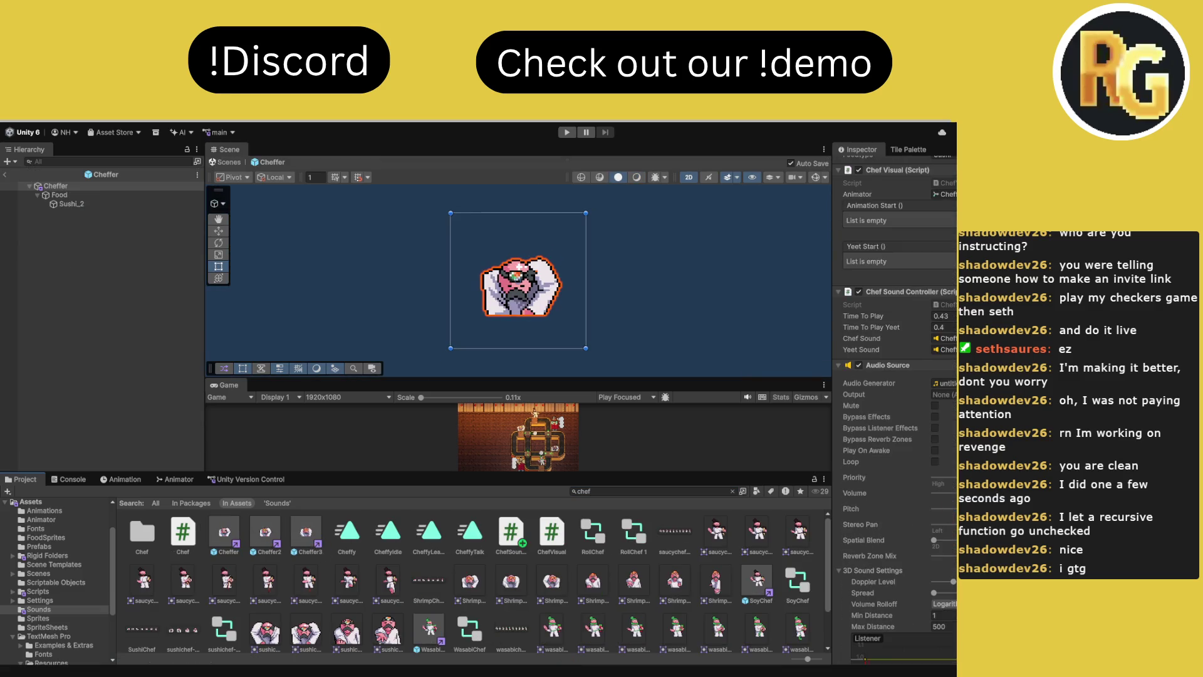
scroll(894, 407, down, 13)
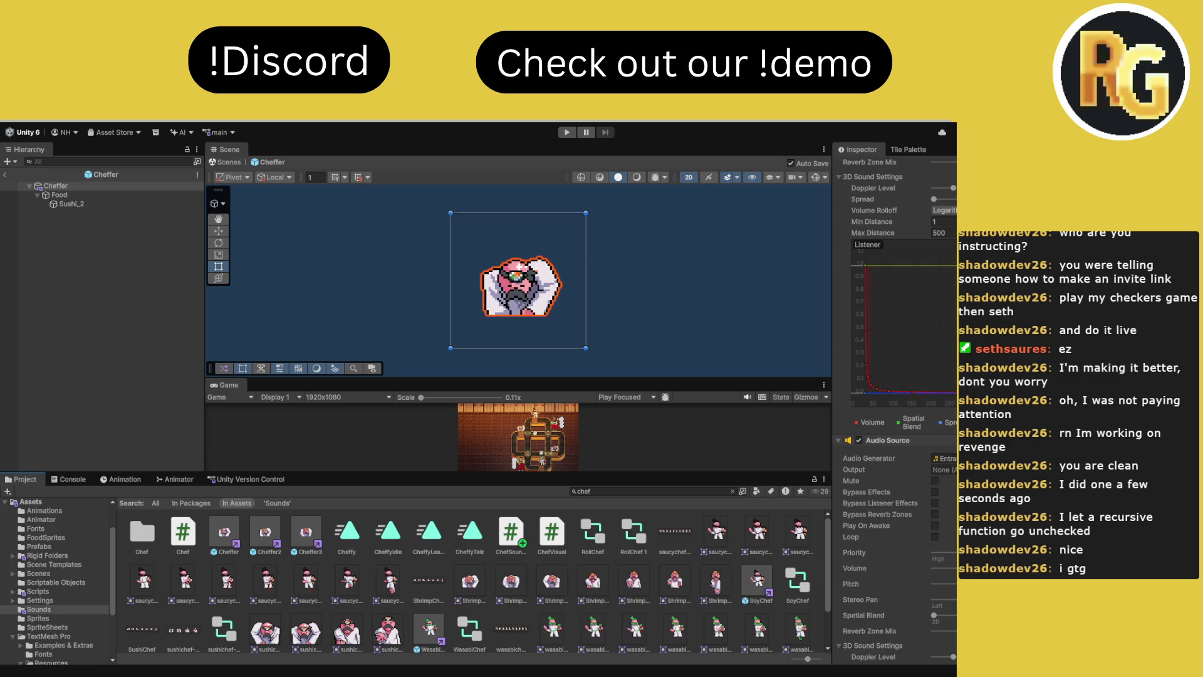
click(70, 479)
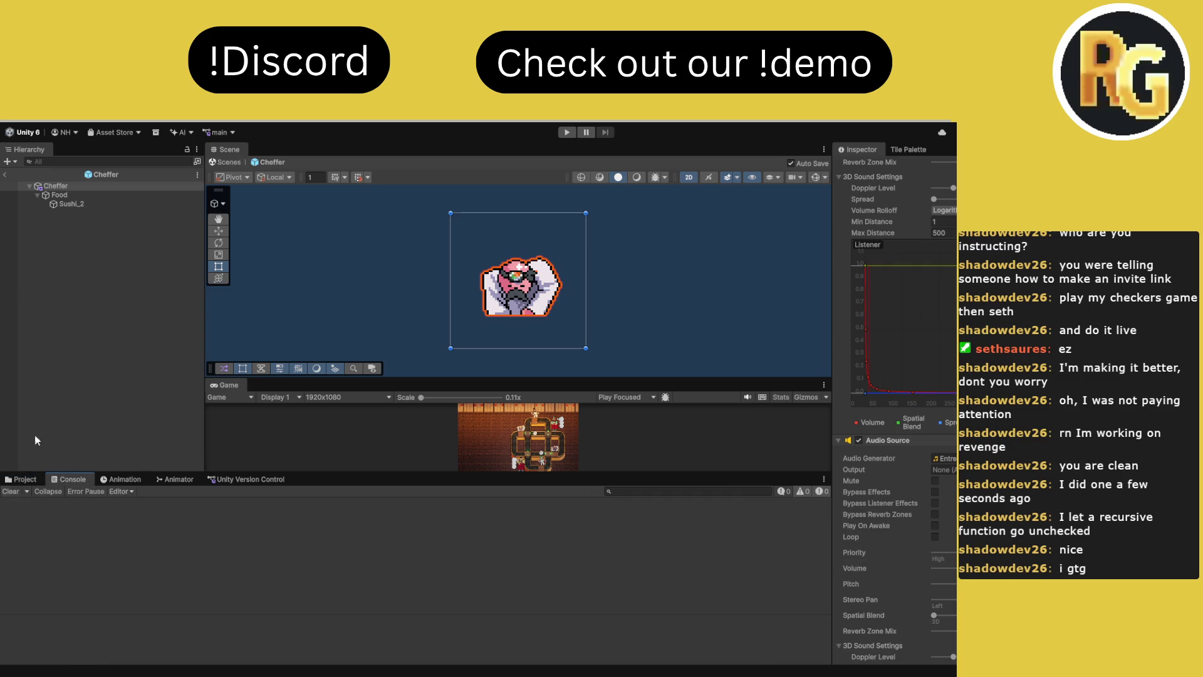
Enlarge the game preview and check in the 14 pending chef prefab changes
drag(452, 377, 438, 285)
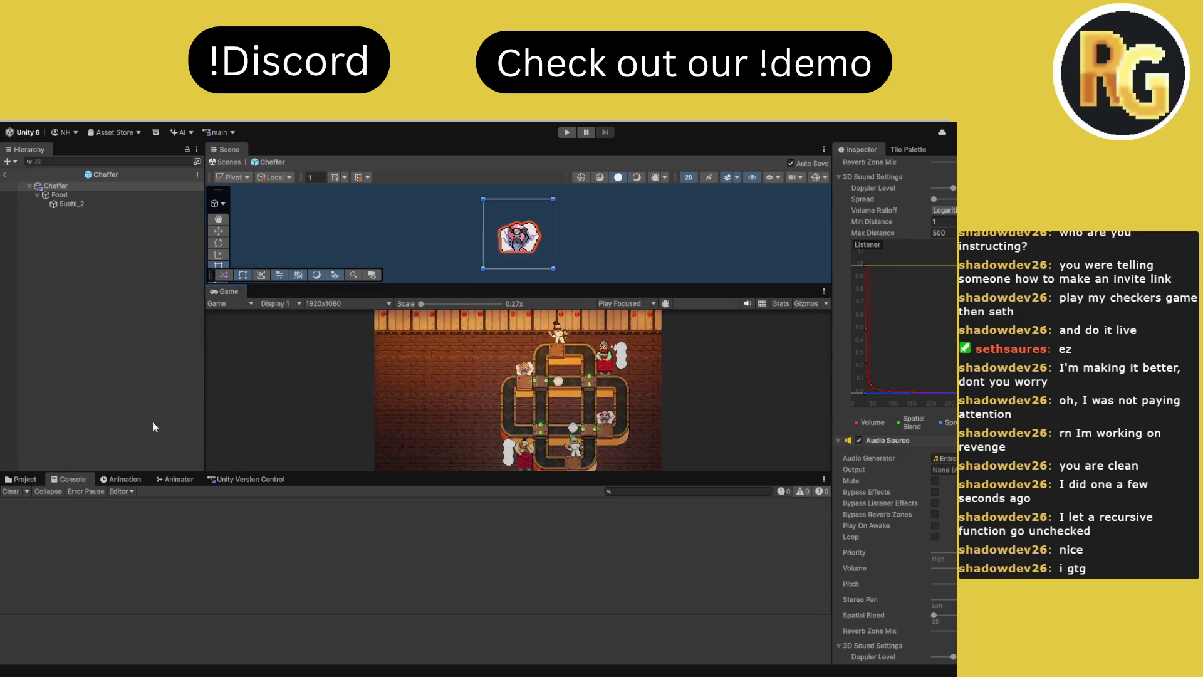
click(238, 479)
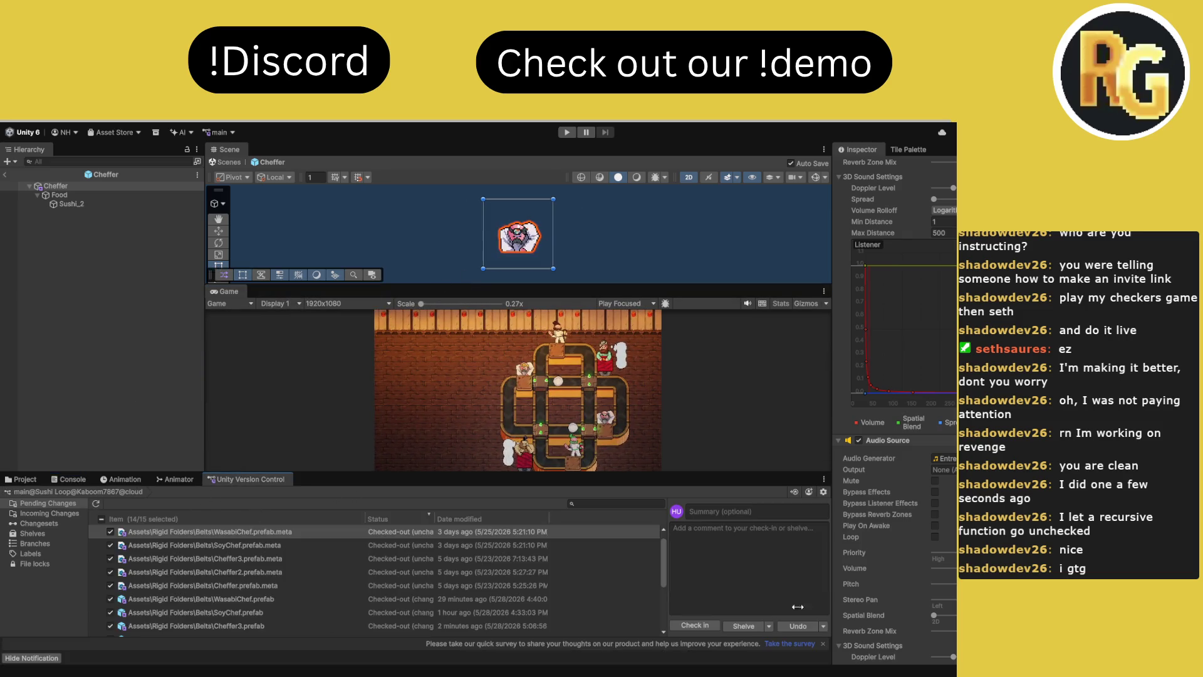
click(703, 628)
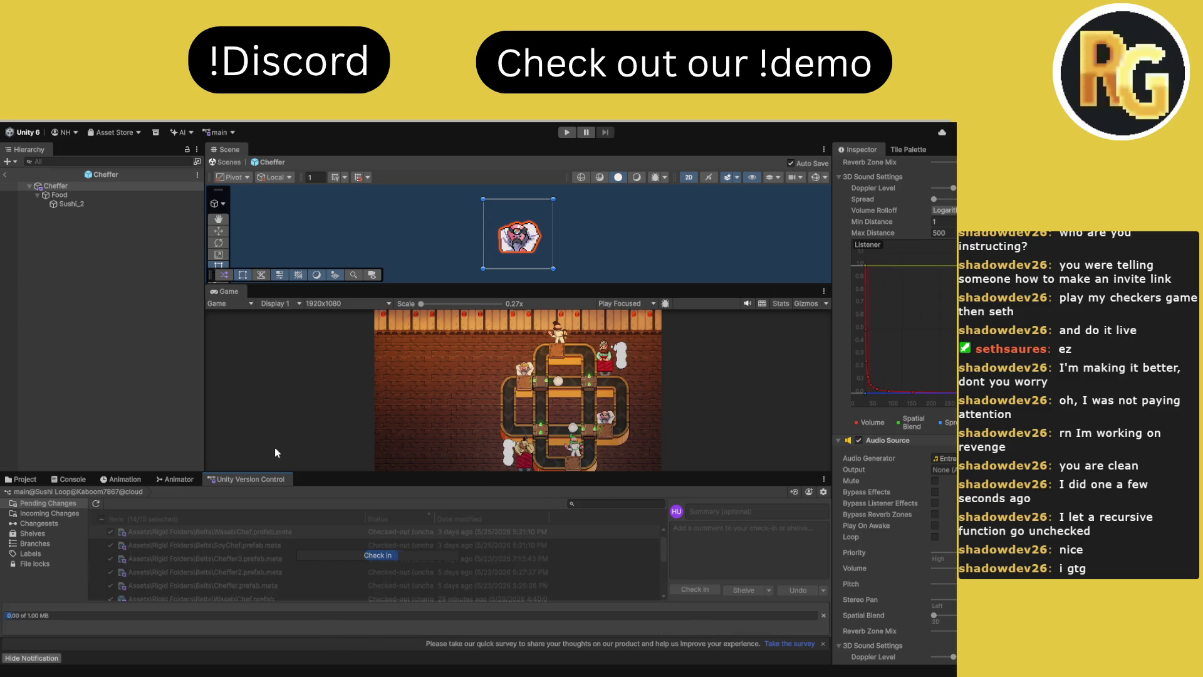
Maximize the Game view, start play, skip Toochie's intro dialogue, and confirm ready
double_click(234, 293)
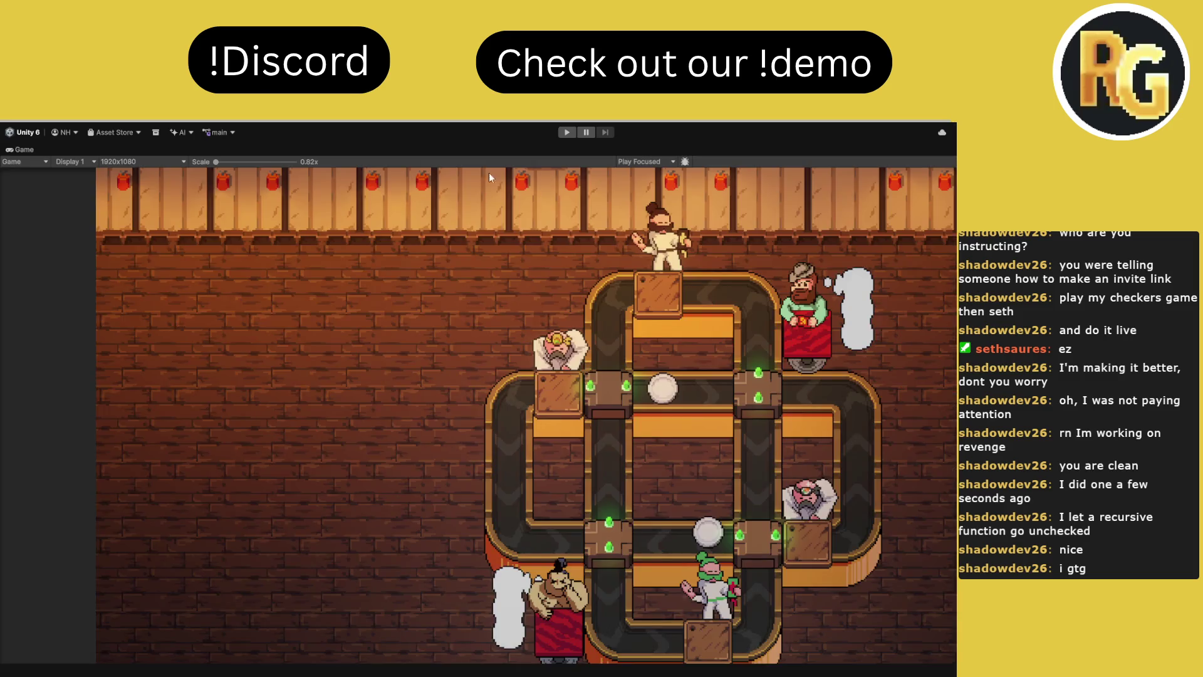
click(574, 132)
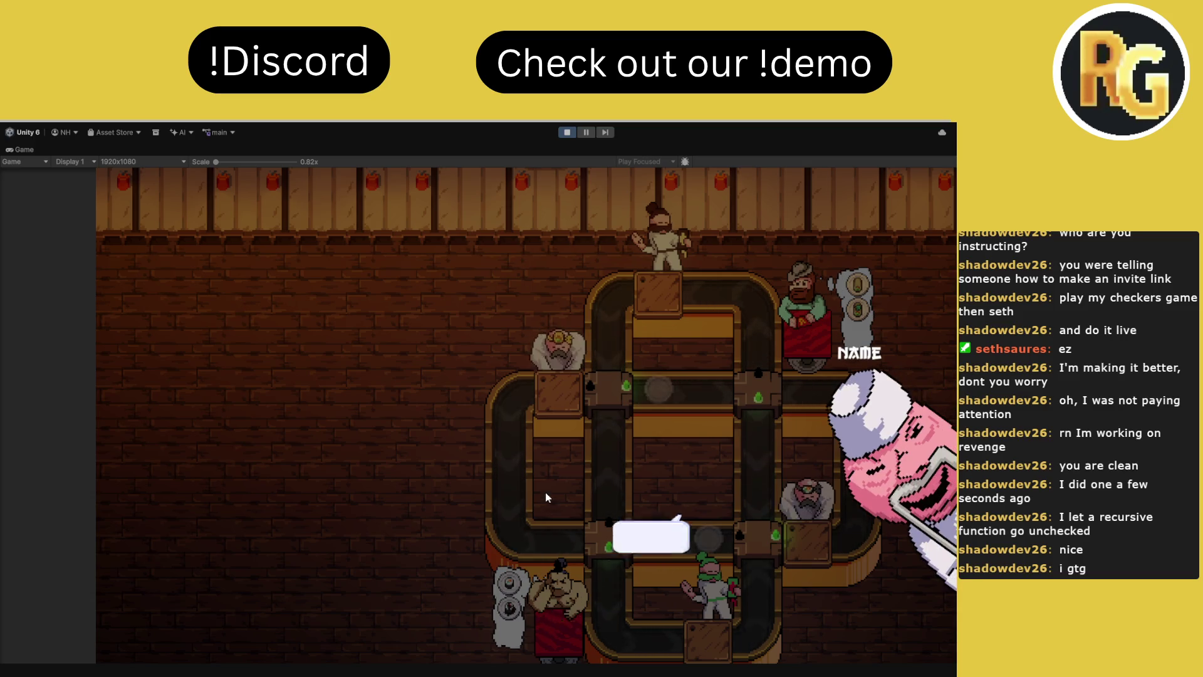
click(453, 480)
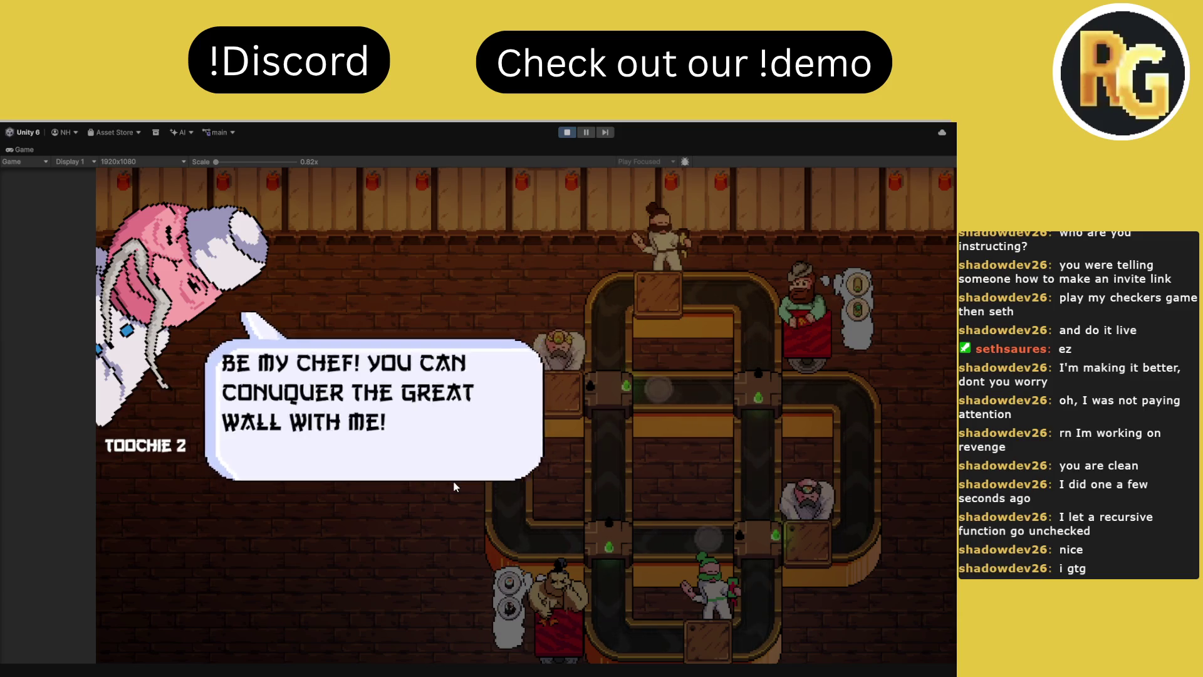
click(453, 480)
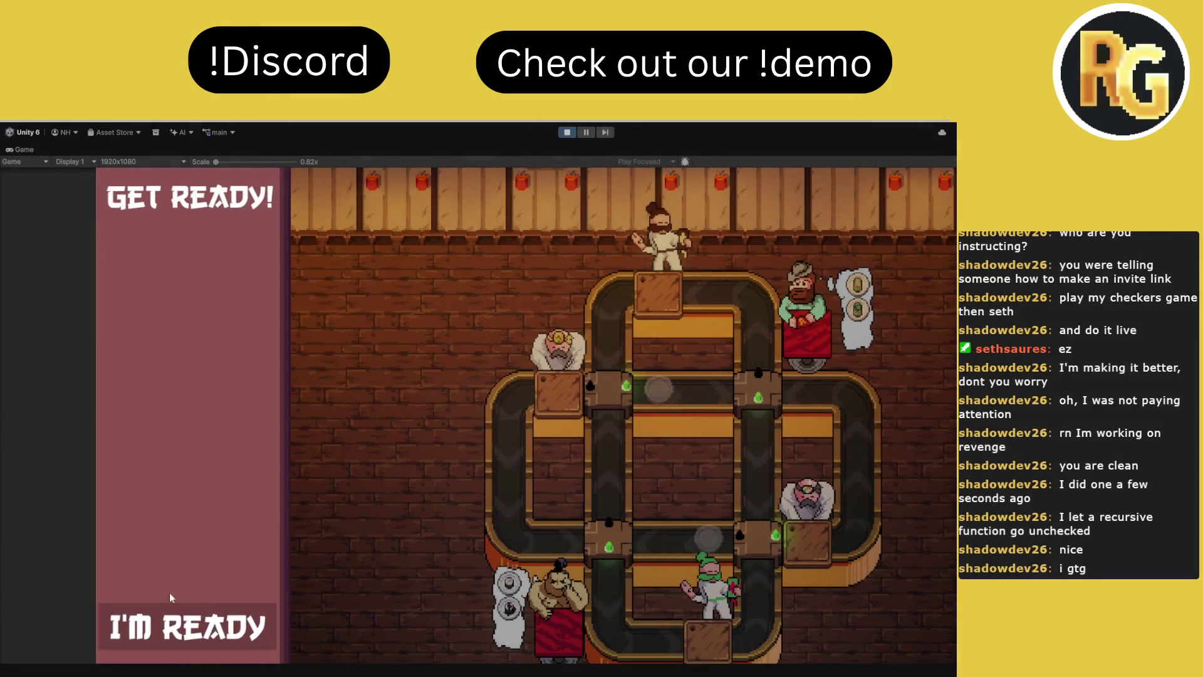
click(173, 617)
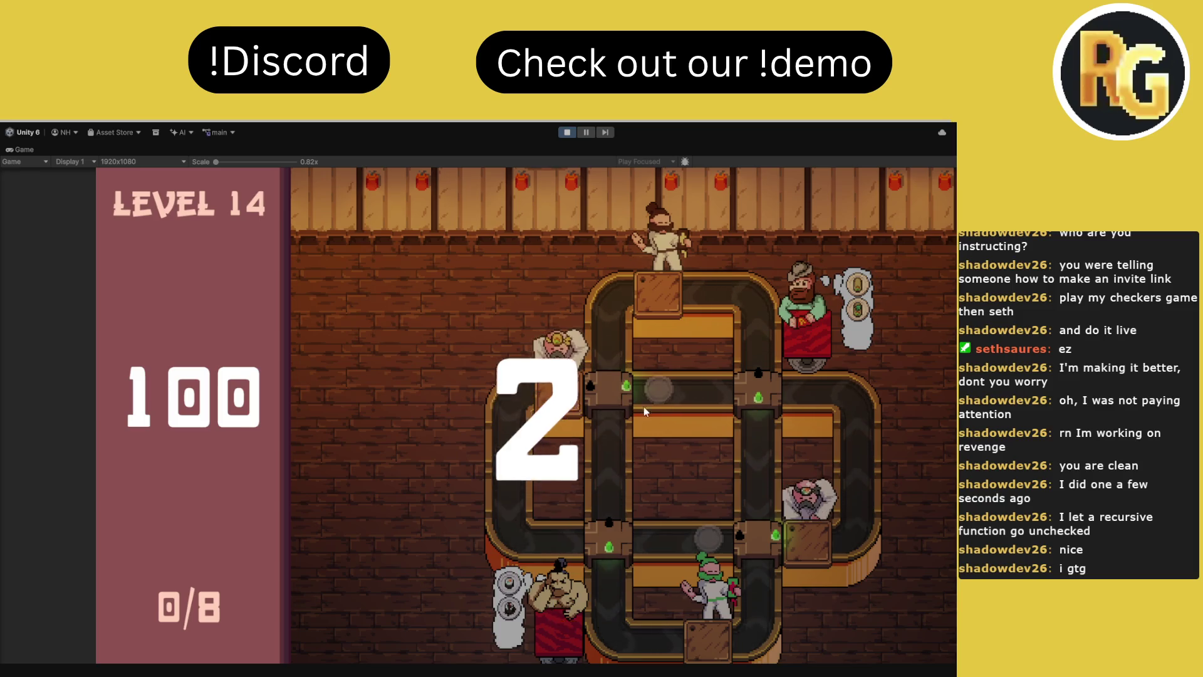
Route plates to waiting chefs by flipping the four conveyor junctions early in the round
click(604, 532)
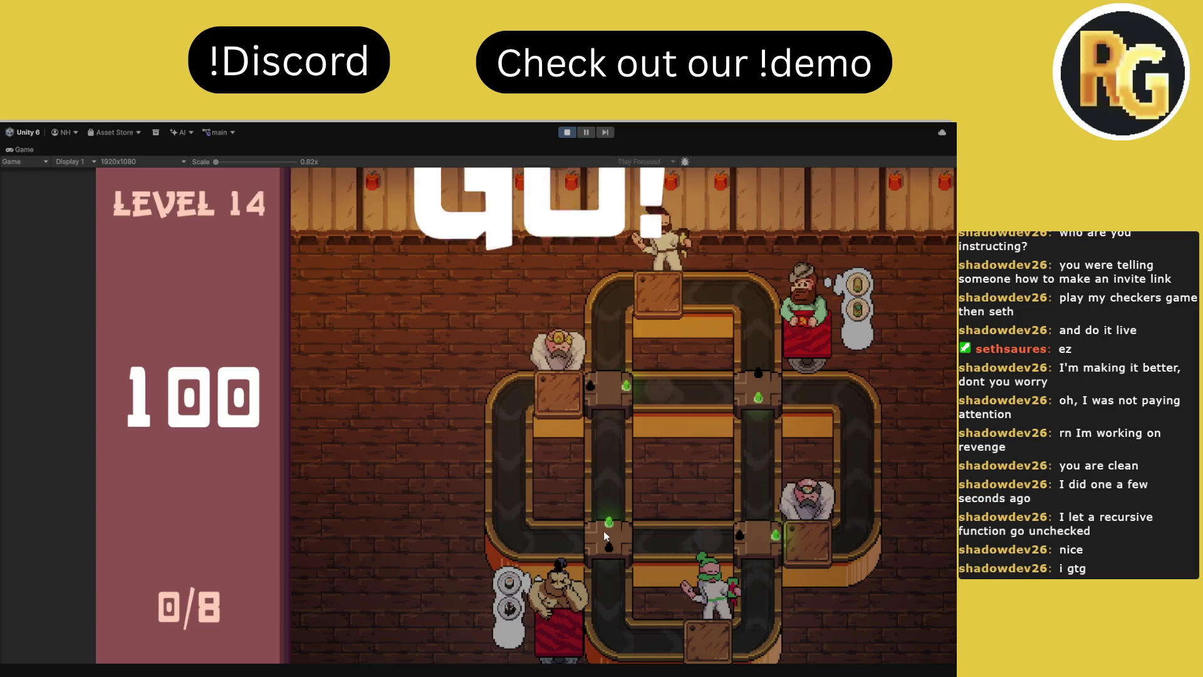
click(624, 411)
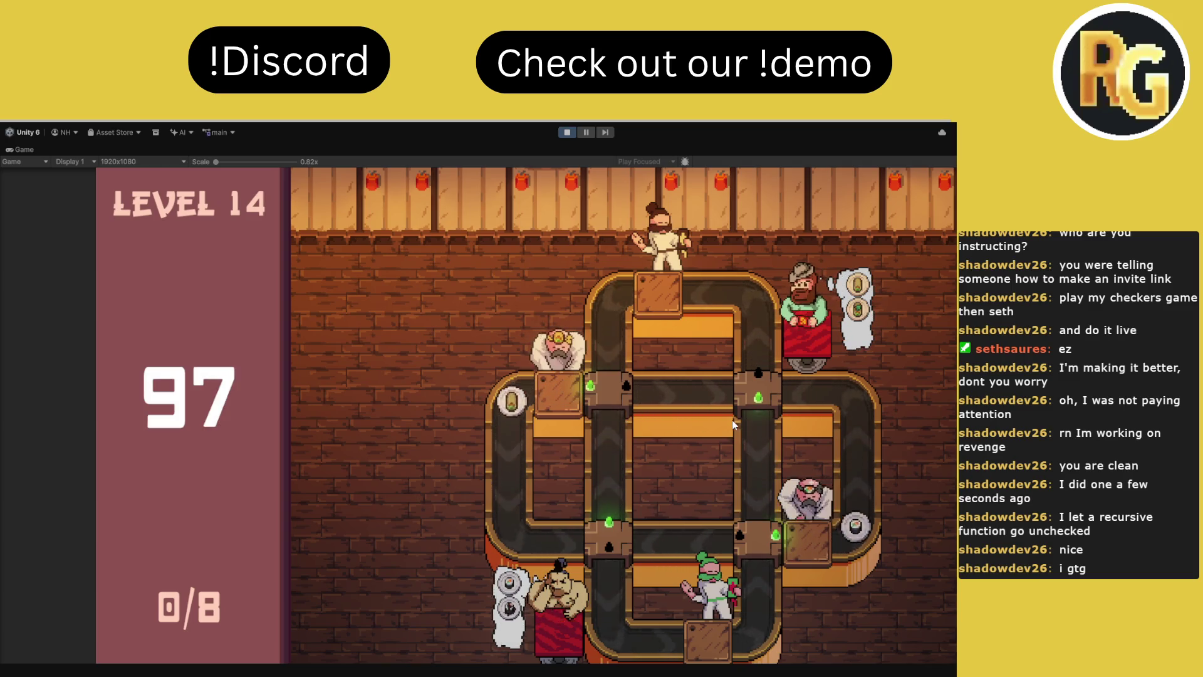
click(748, 401)
click(614, 532)
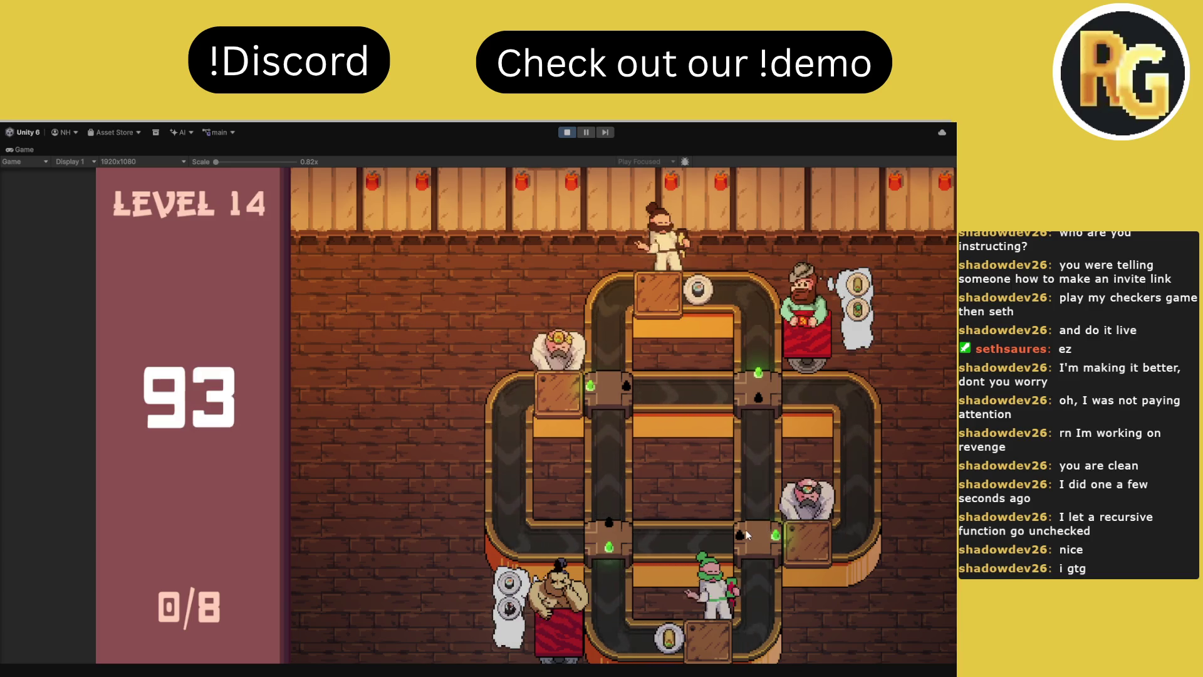
click(774, 395)
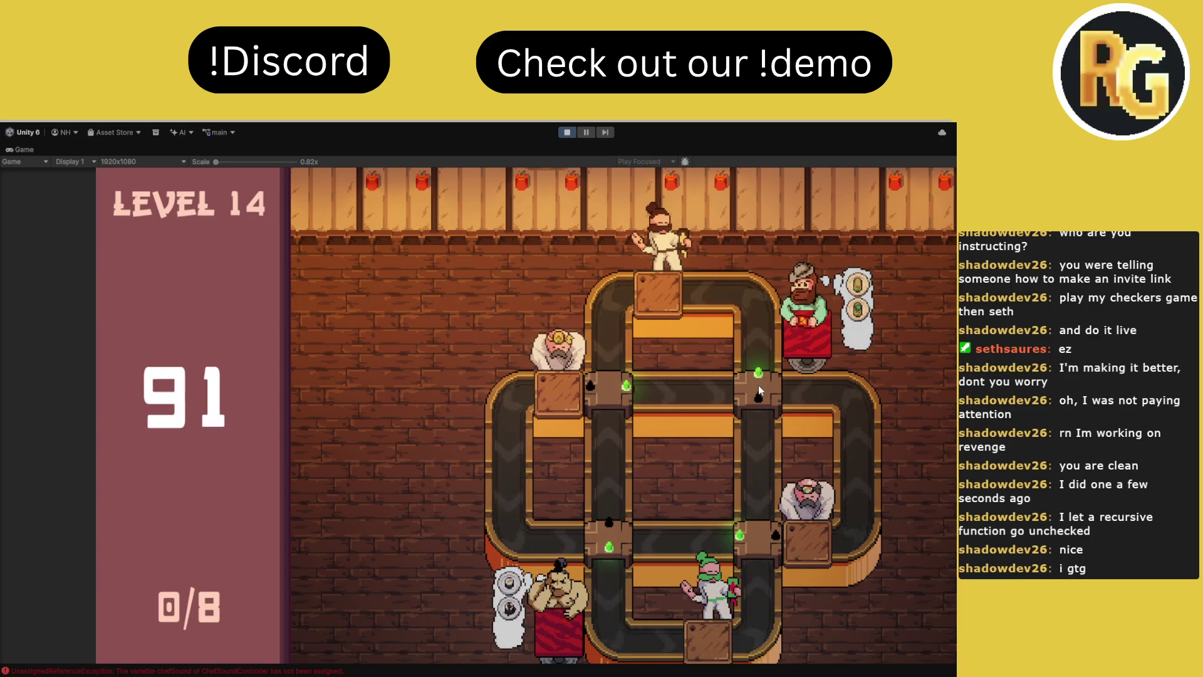
click(759, 389)
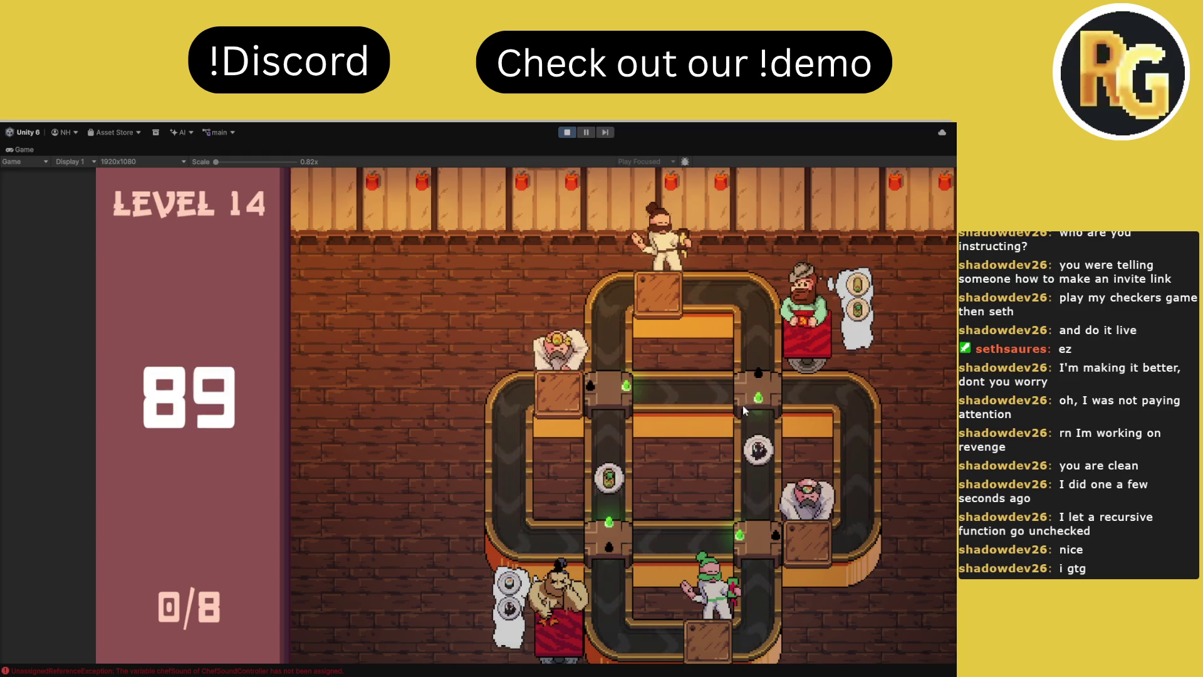
click(763, 402)
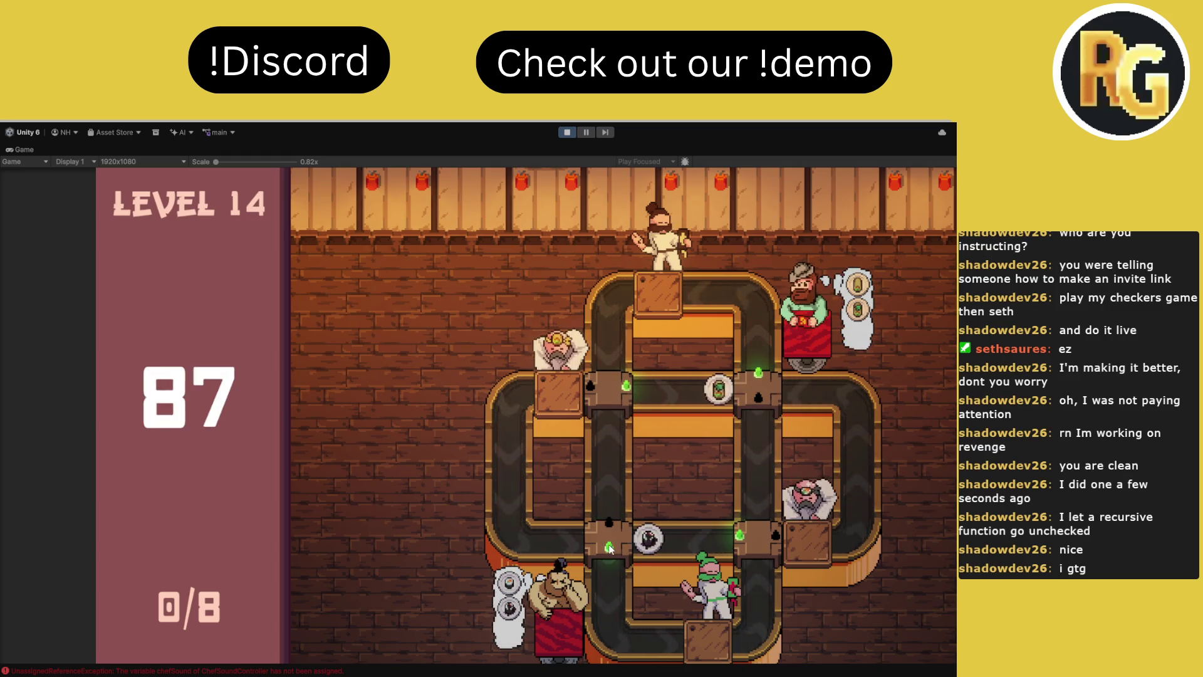
click(765, 542)
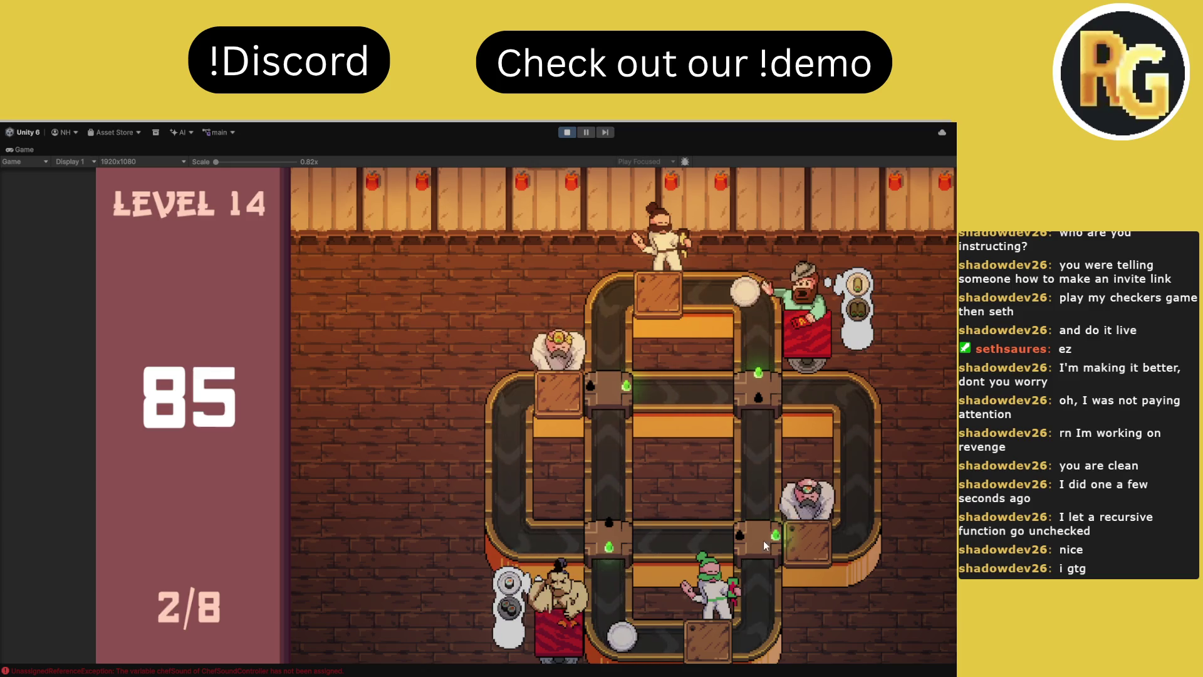
click(615, 389)
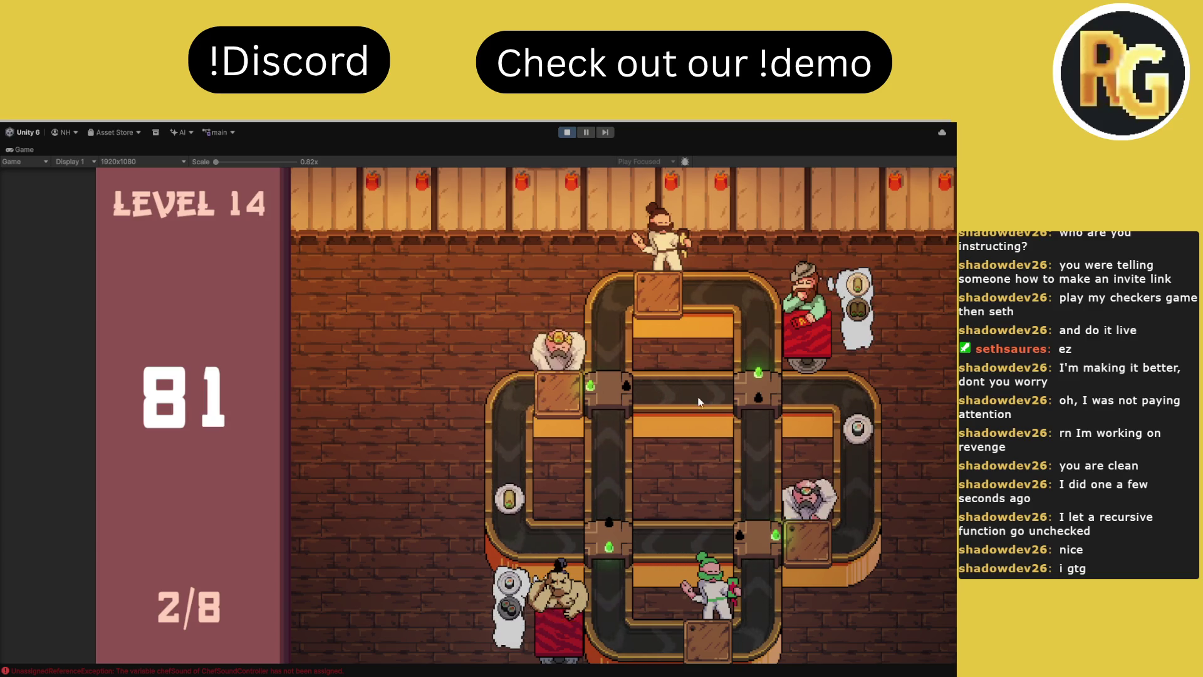
click(737, 400)
click(607, 531)
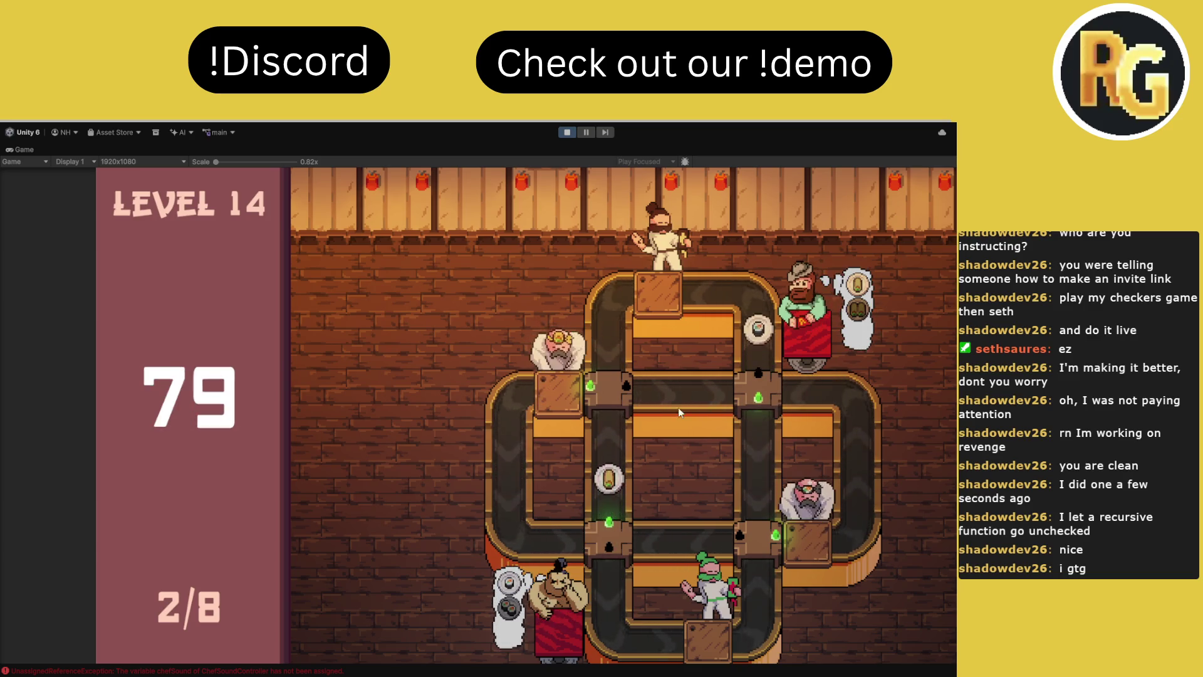
click(611, 388)
click(758, 537)
click(616, 537)
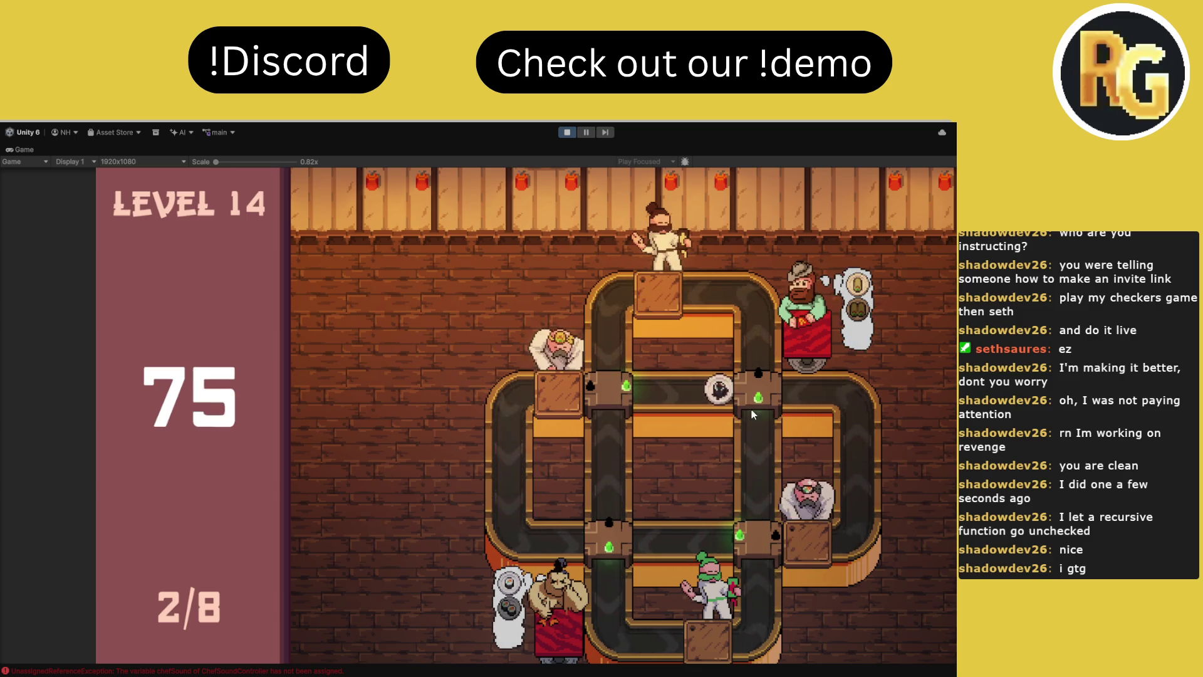
click(763, 521)
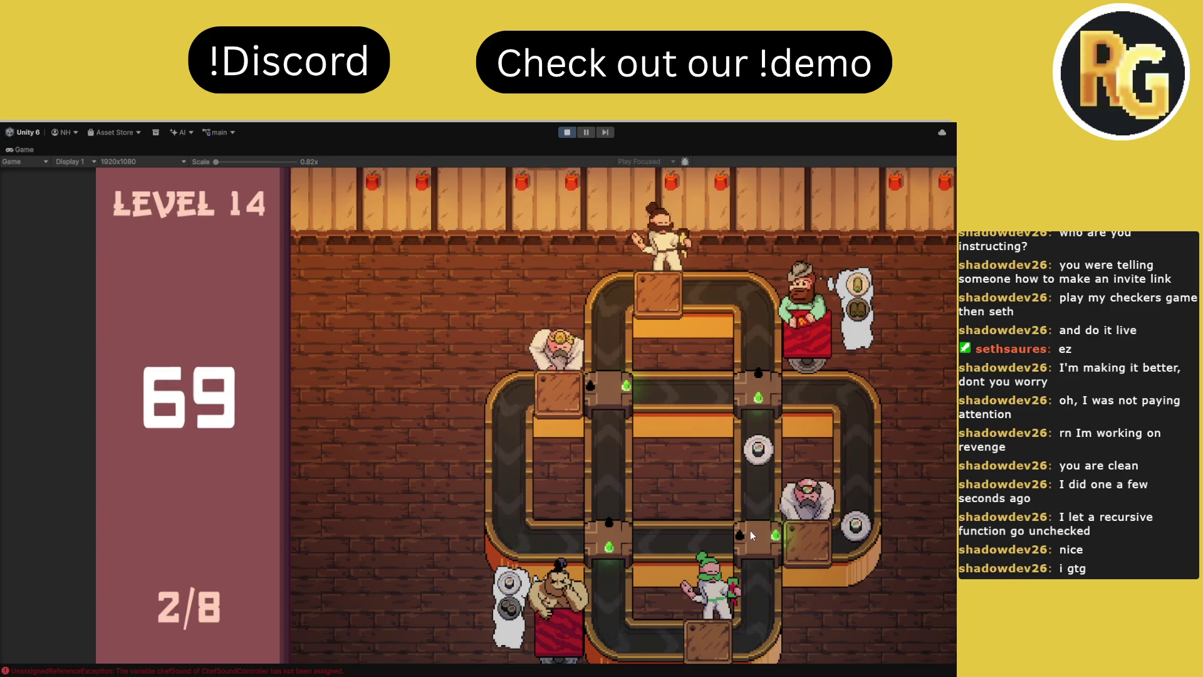
click(750, 530)
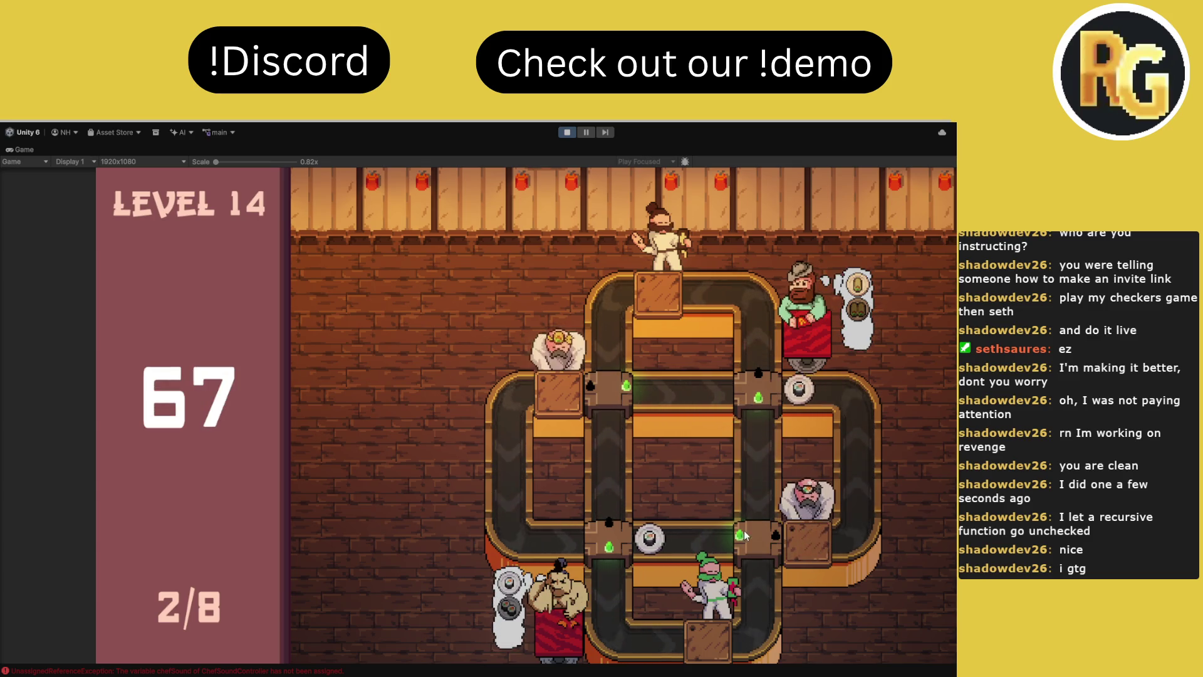
click(608, 534)
click(607, 379)
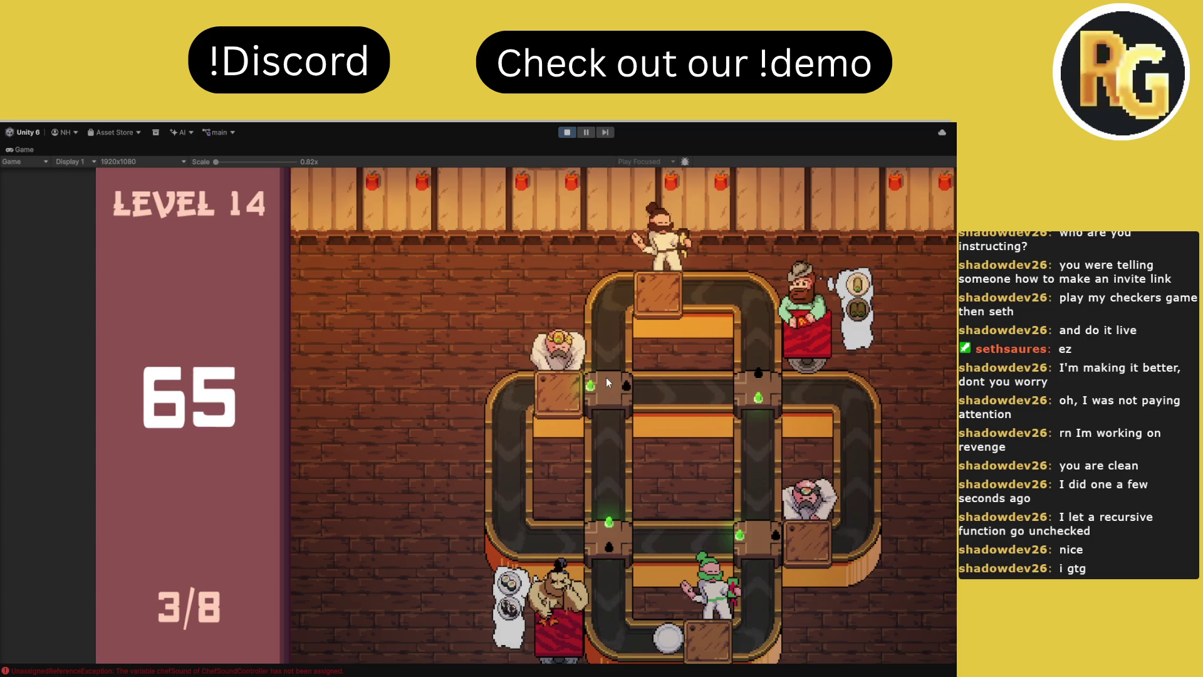
click(754, 533)
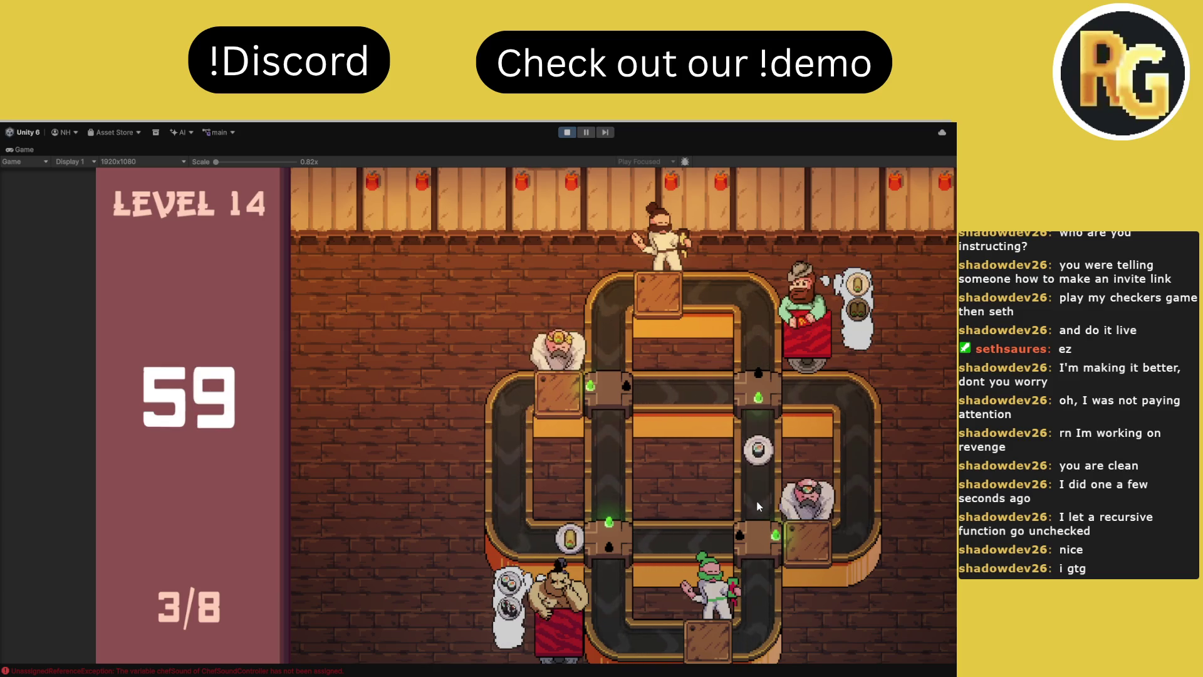
Keep flipping junctions to deliver remaining plates until seven of eight orders are served
click(612, 393)
click(749, 389)
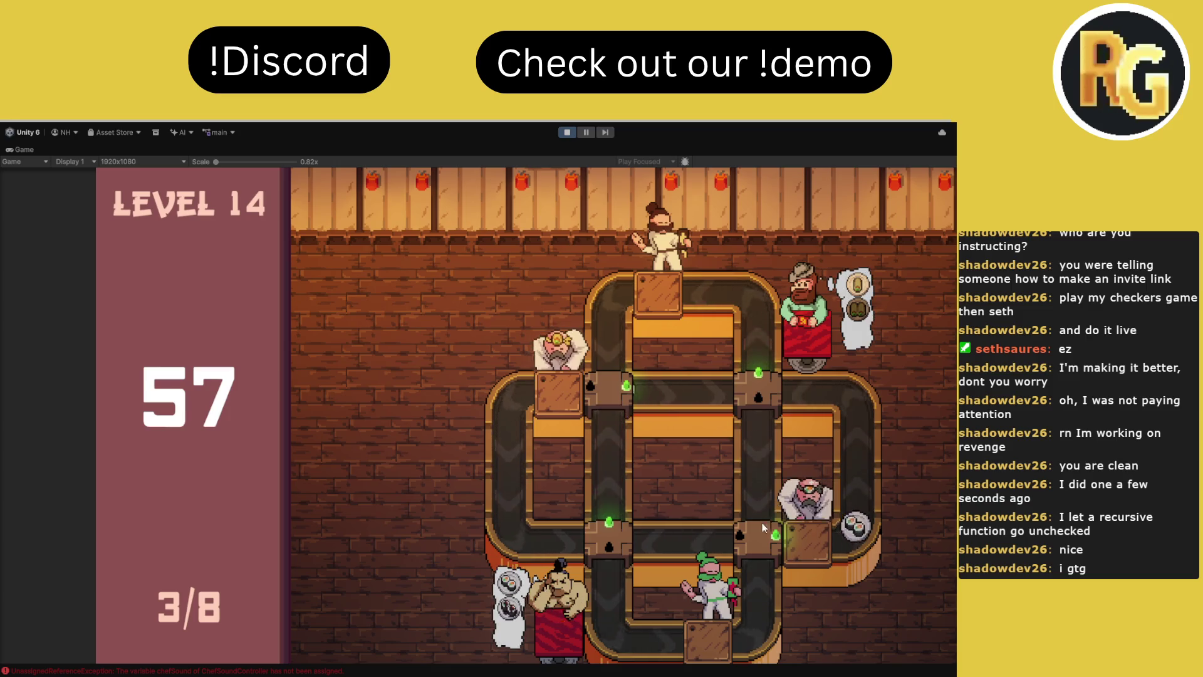
click(758, 533)
click(756, 402)
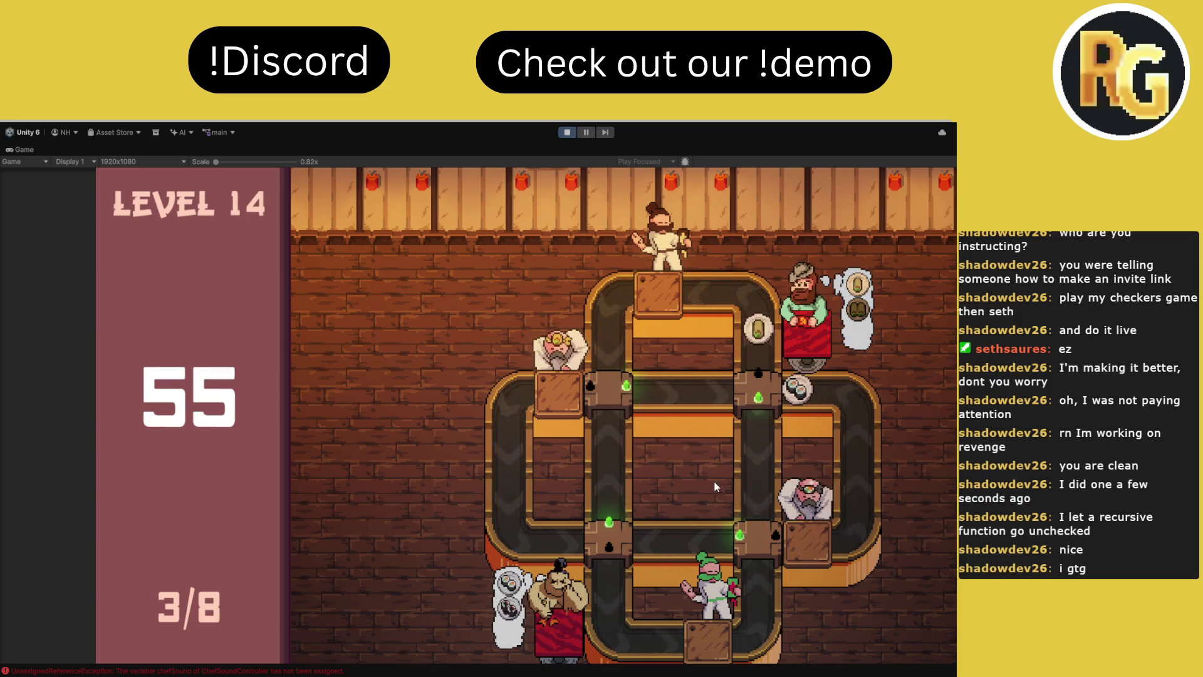
click(617, 545)
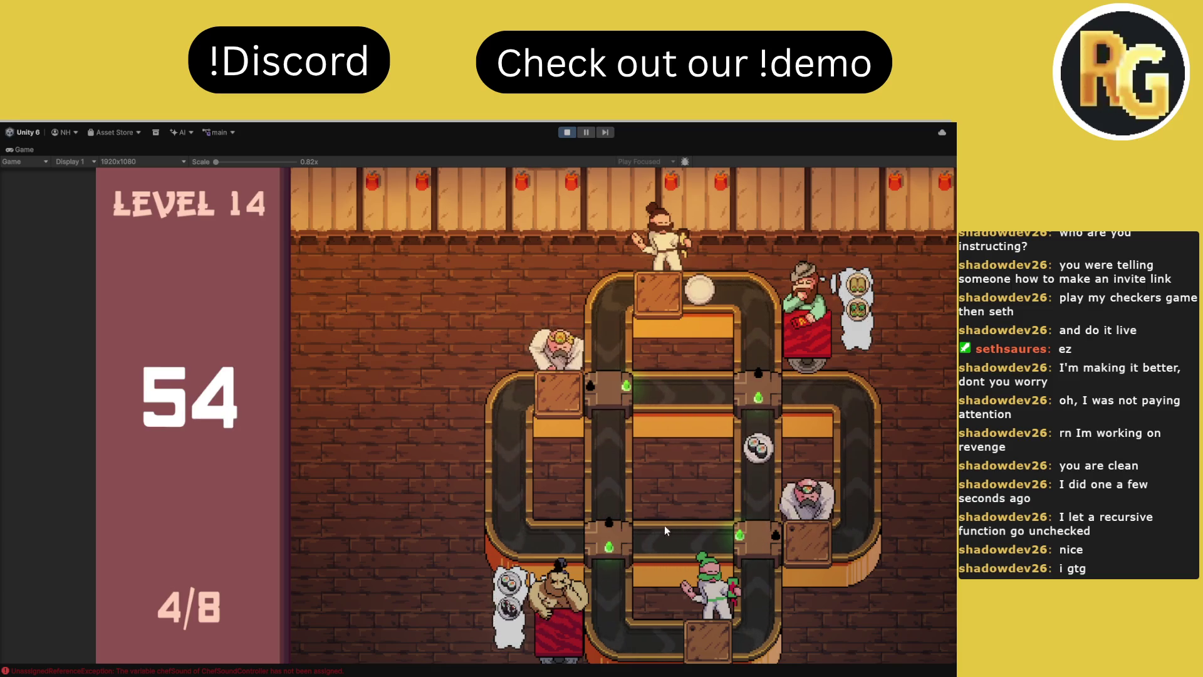
click(619, 392)
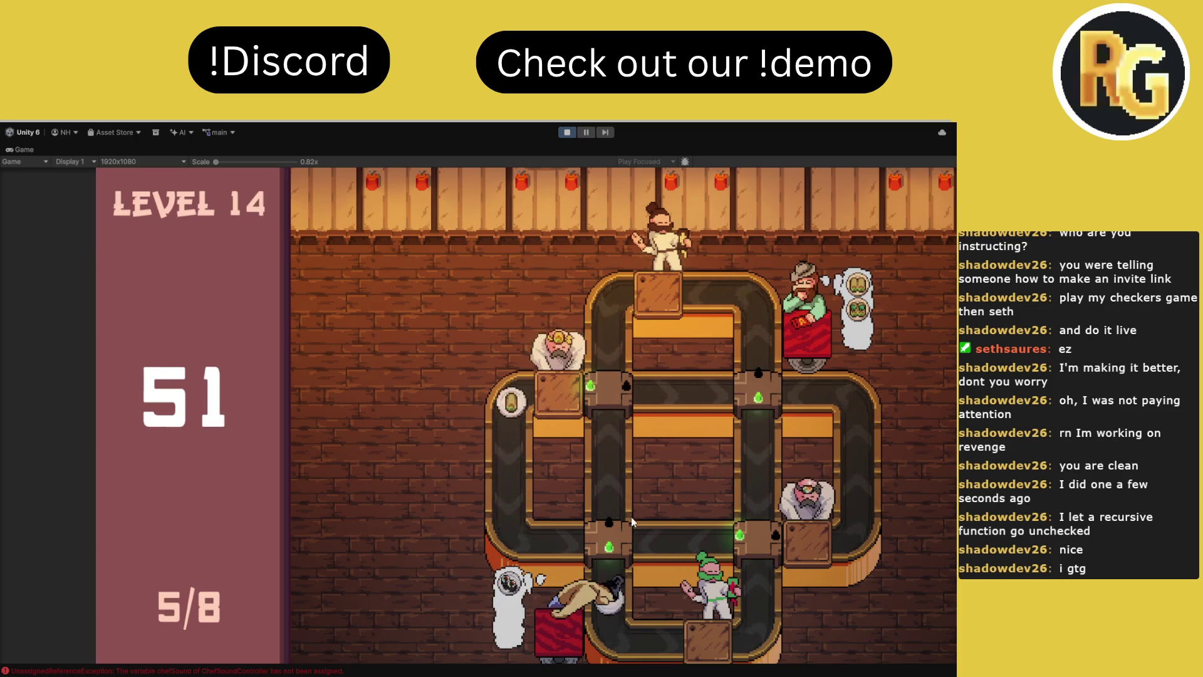
click(617, 532)
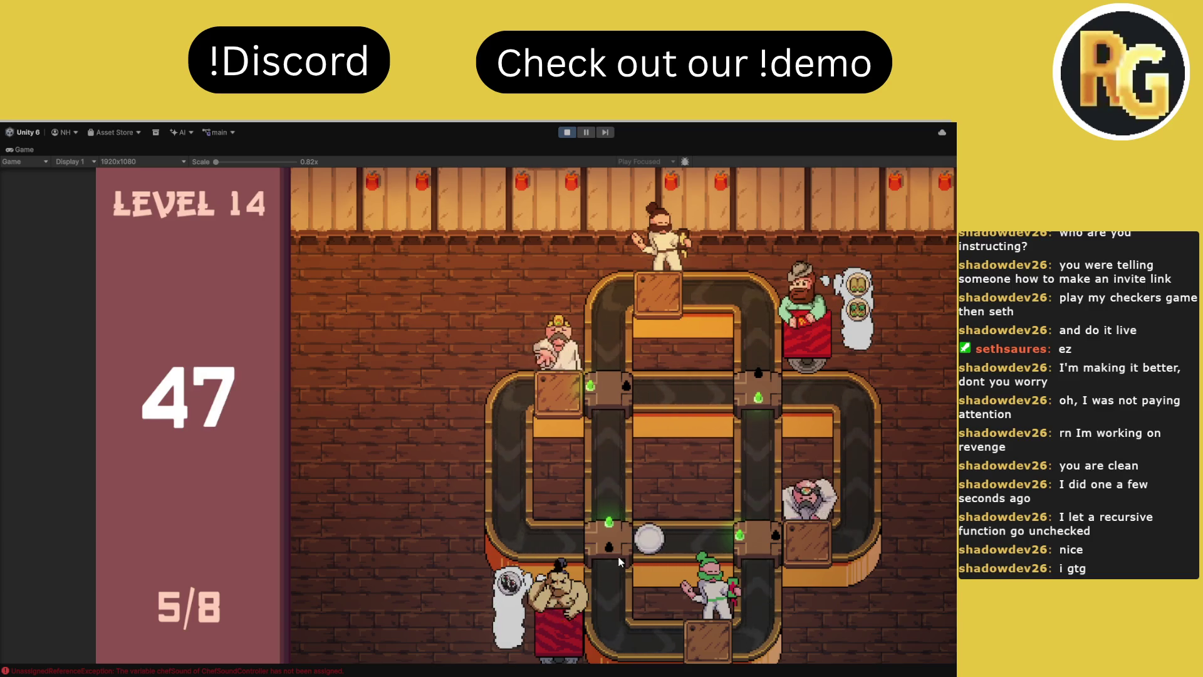
click(617, 401)
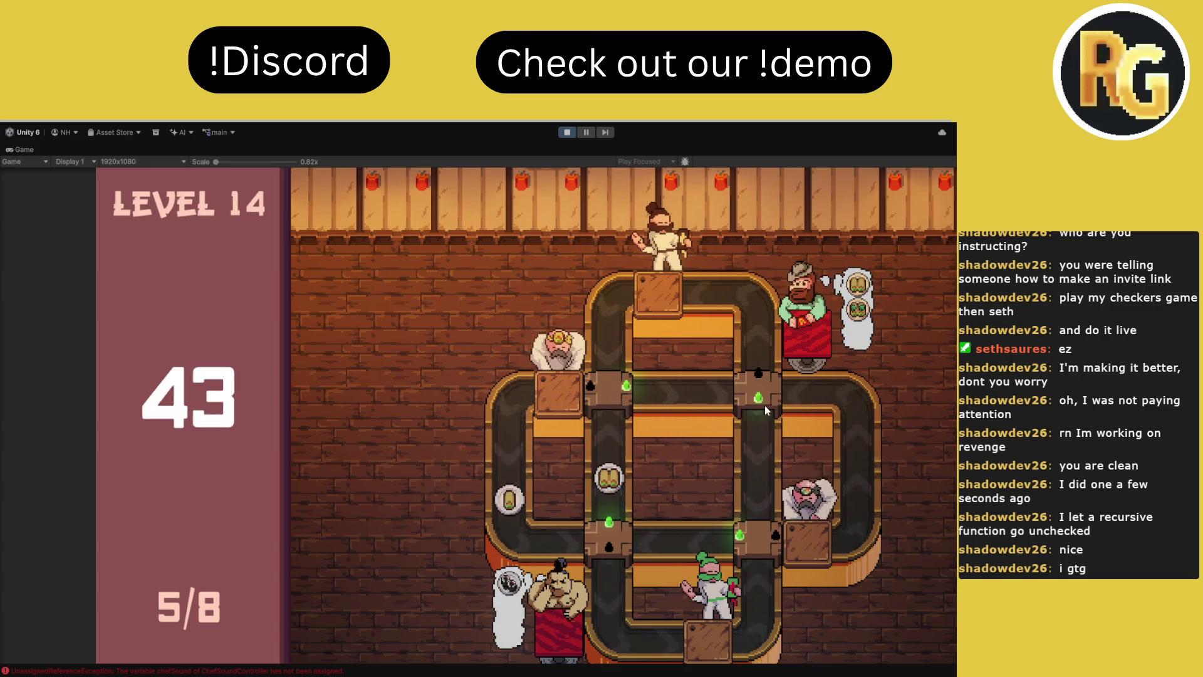
click(764, 401)
click(608, 387)
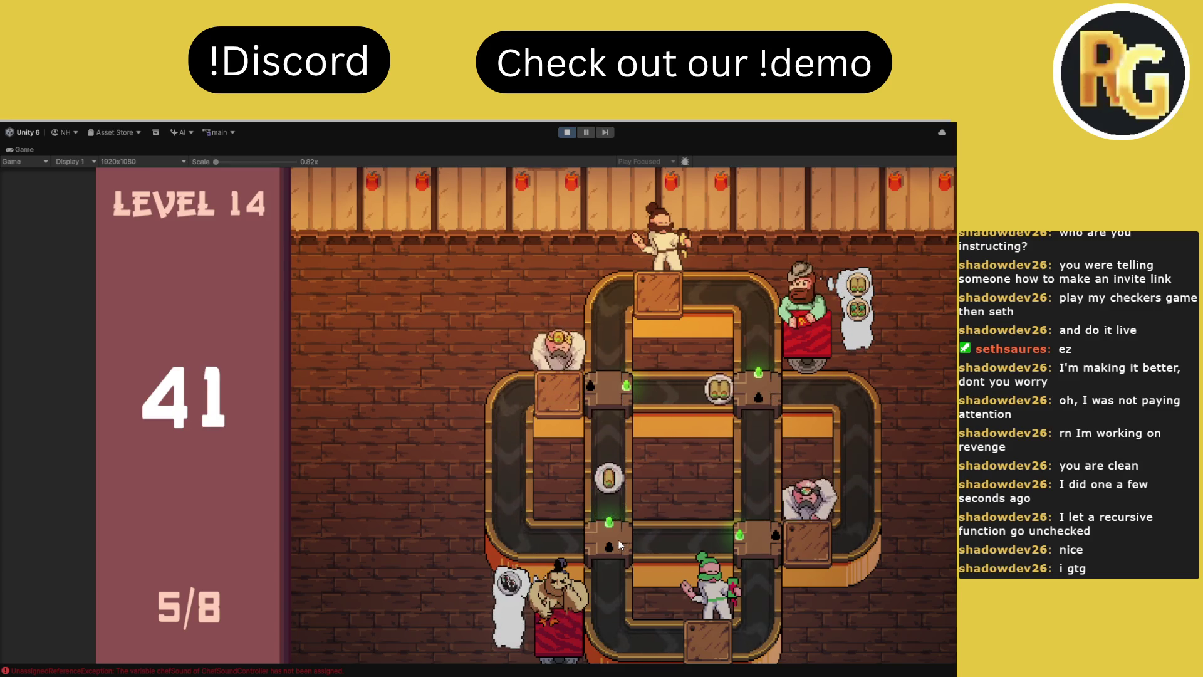
click(611, 538)
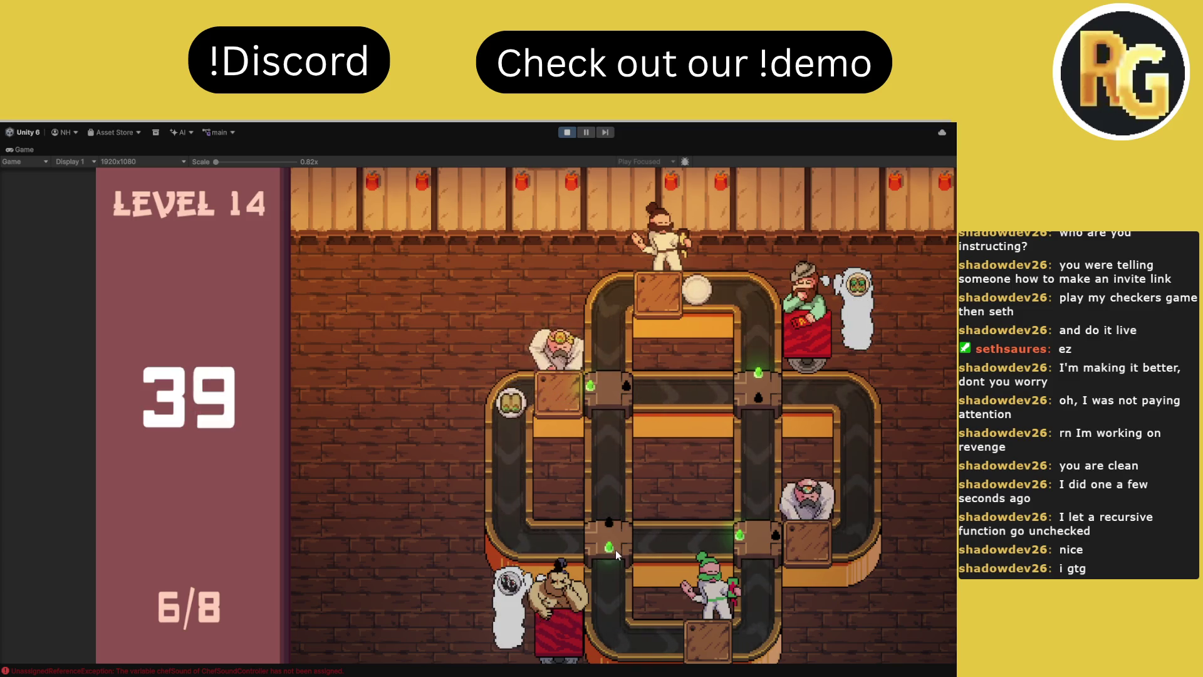
click(604, 400)
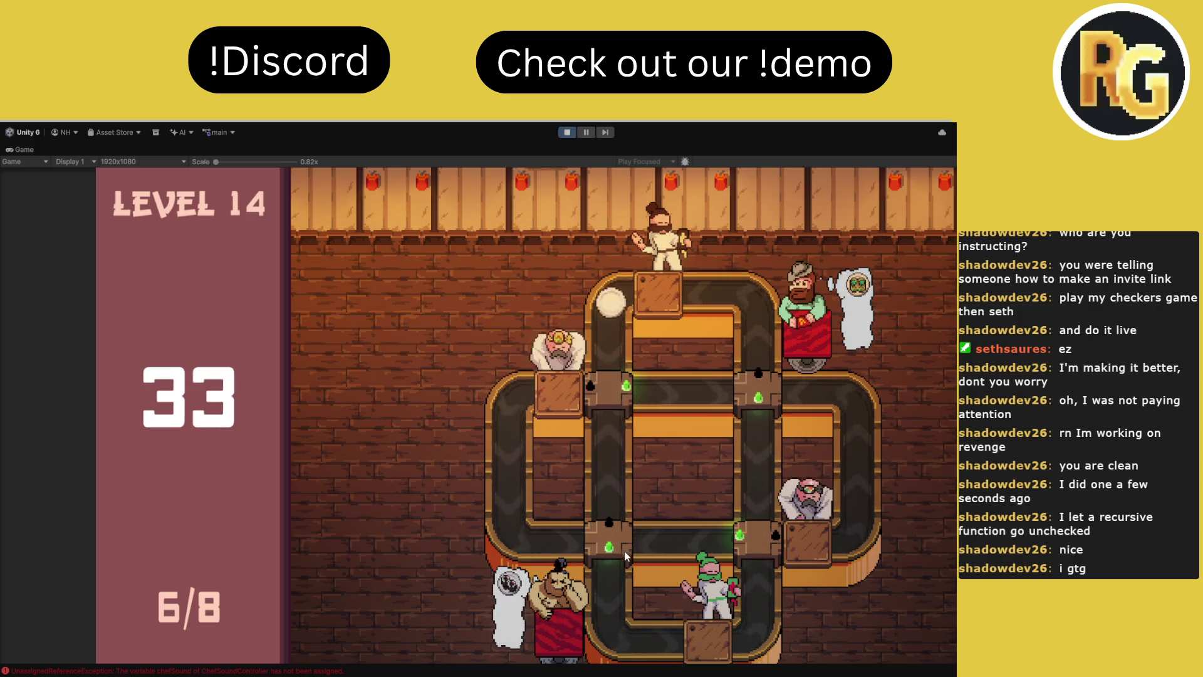
click(618, 534)
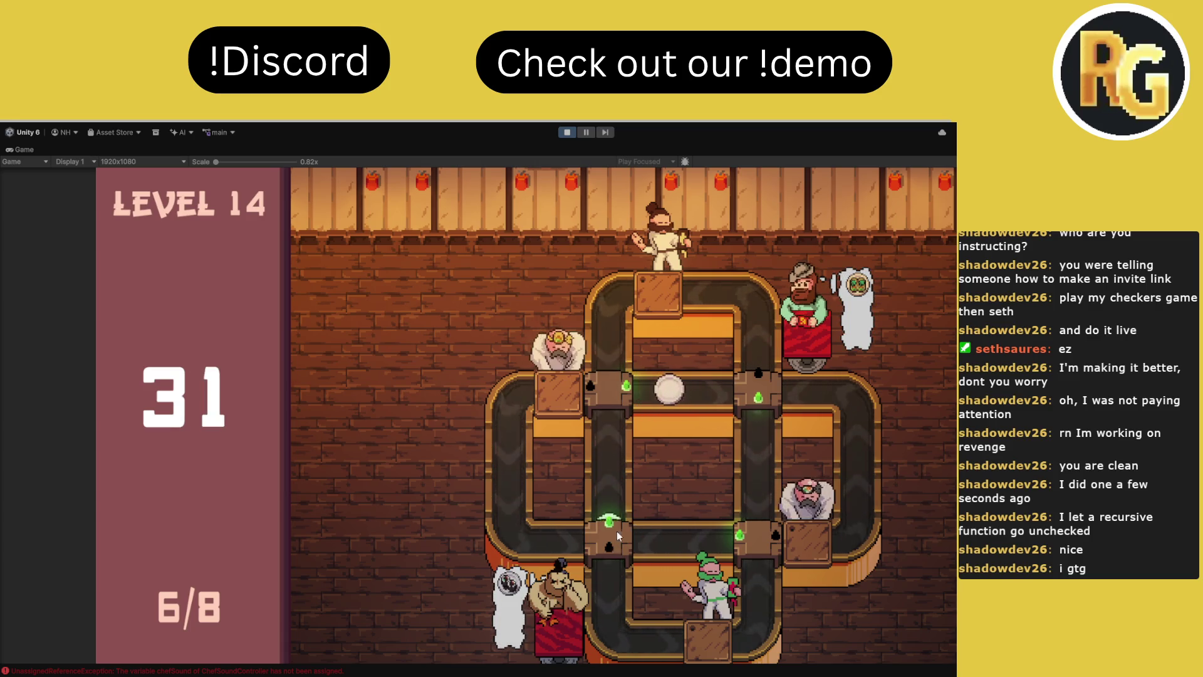
click(746, 542)
click(760, 398)
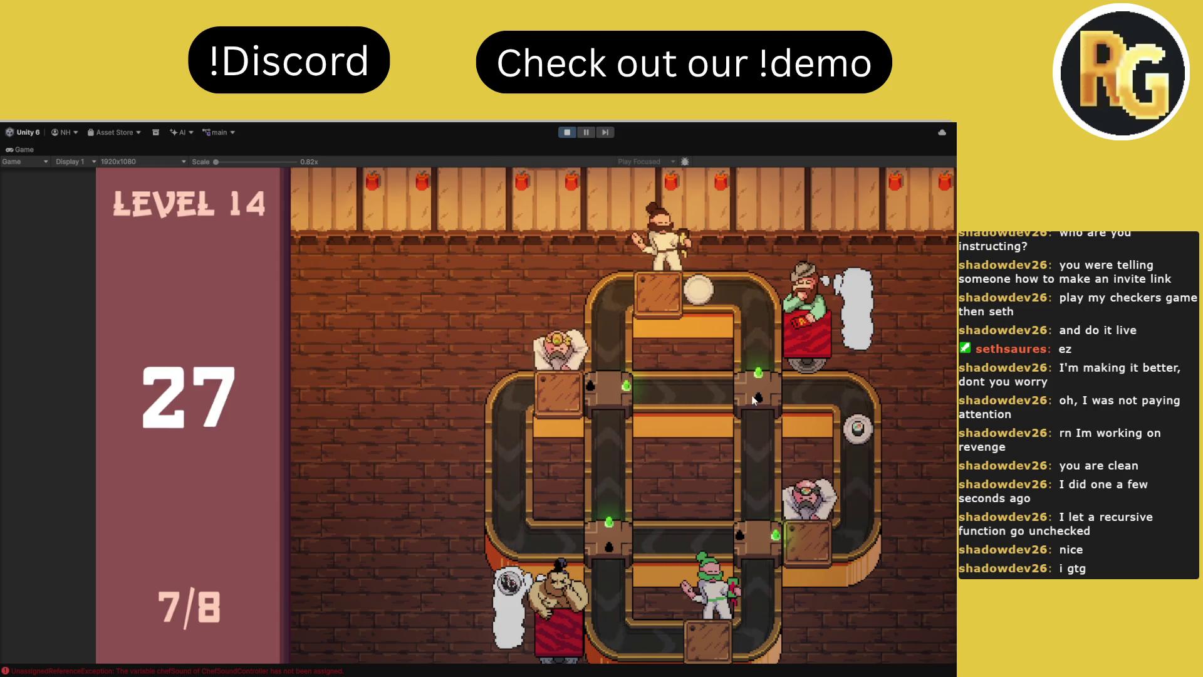
click(758, 388)
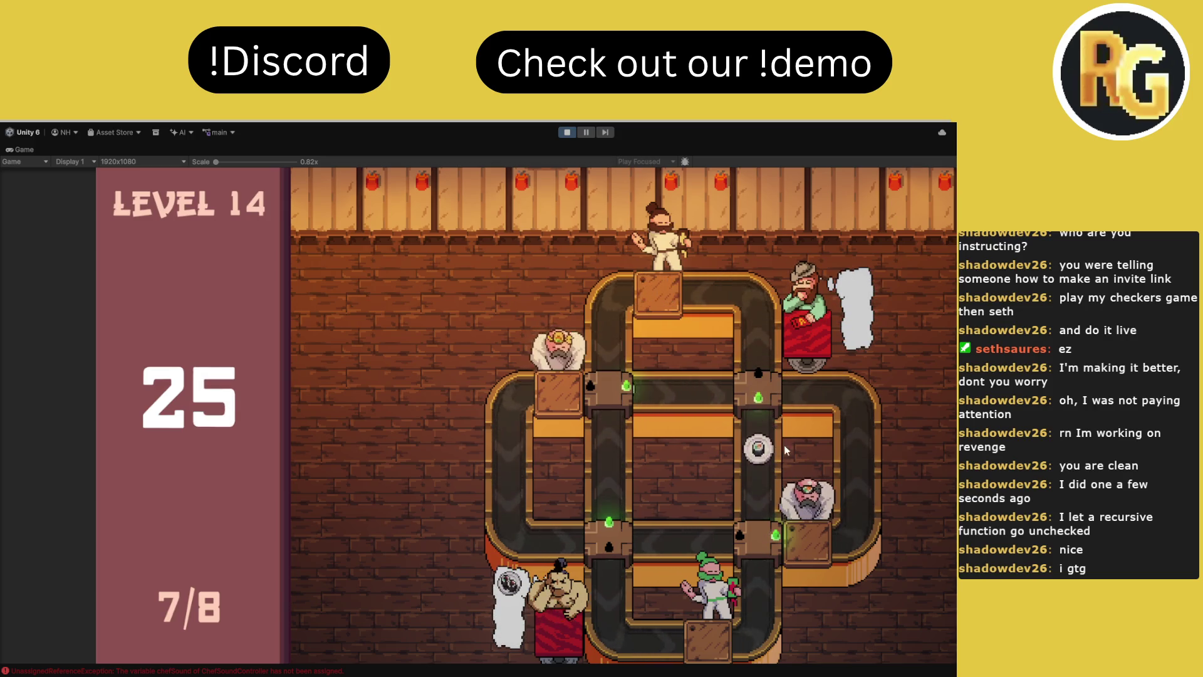
click(758, 389)
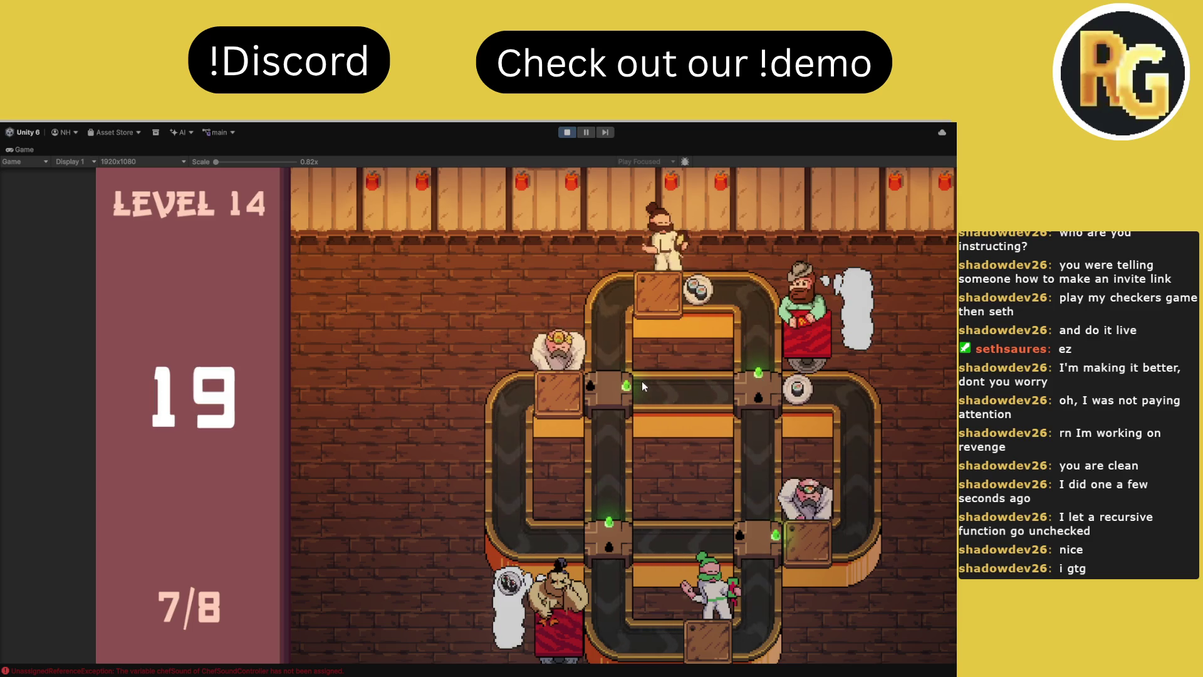
click(748, 404)
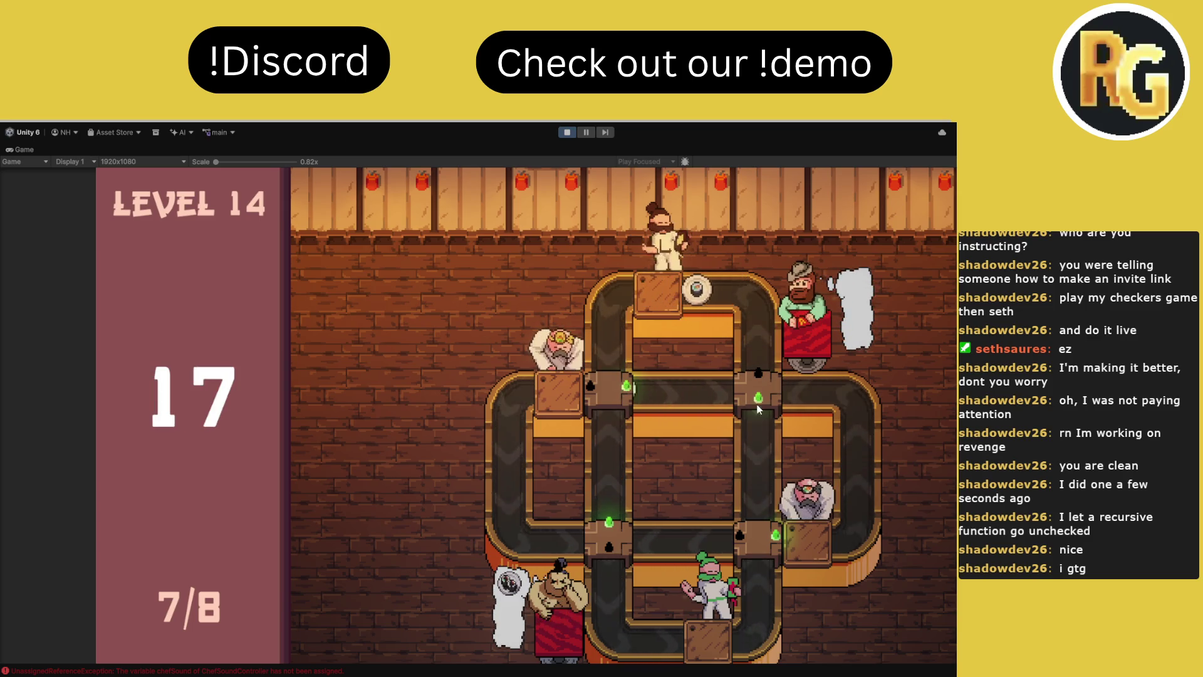
click(757, 532)
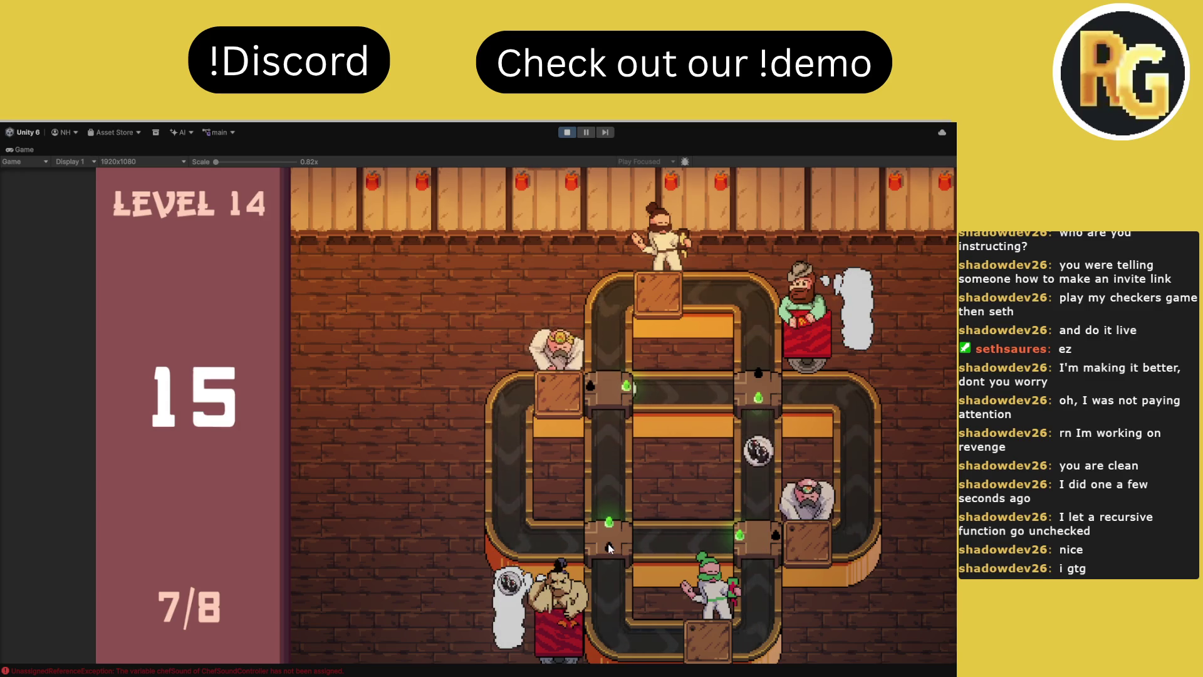
click(625, 519)
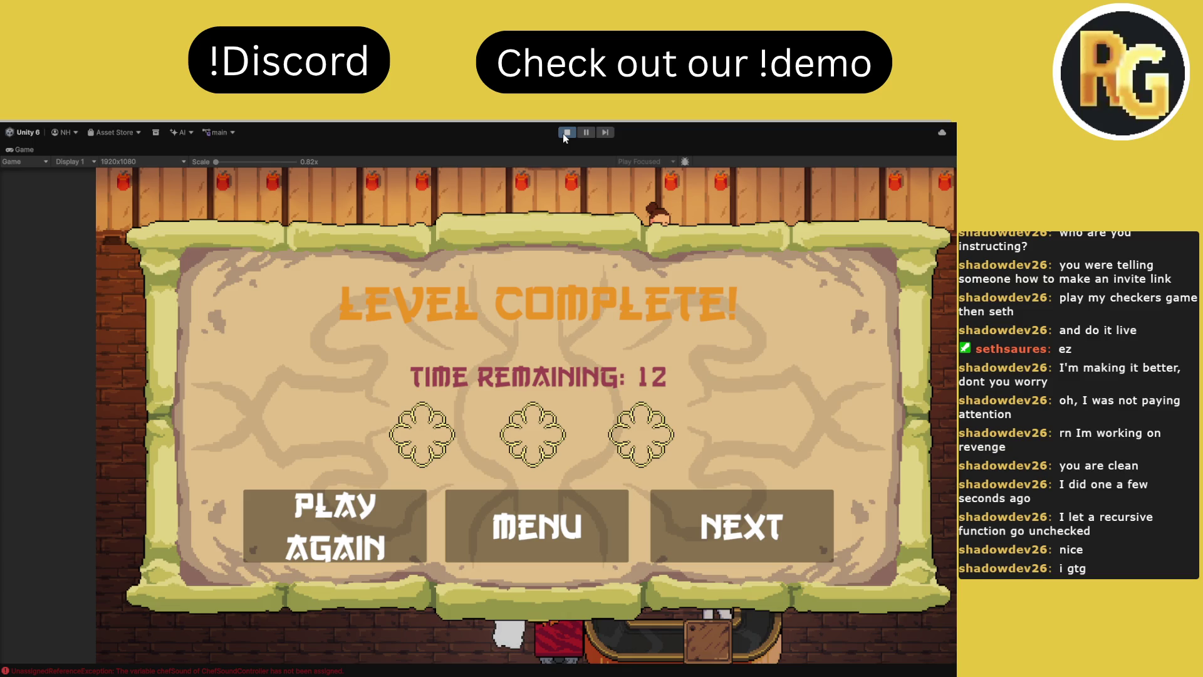
Exit play mode after reaching Level Complete with 12 seconds remaining
click(563, 134)
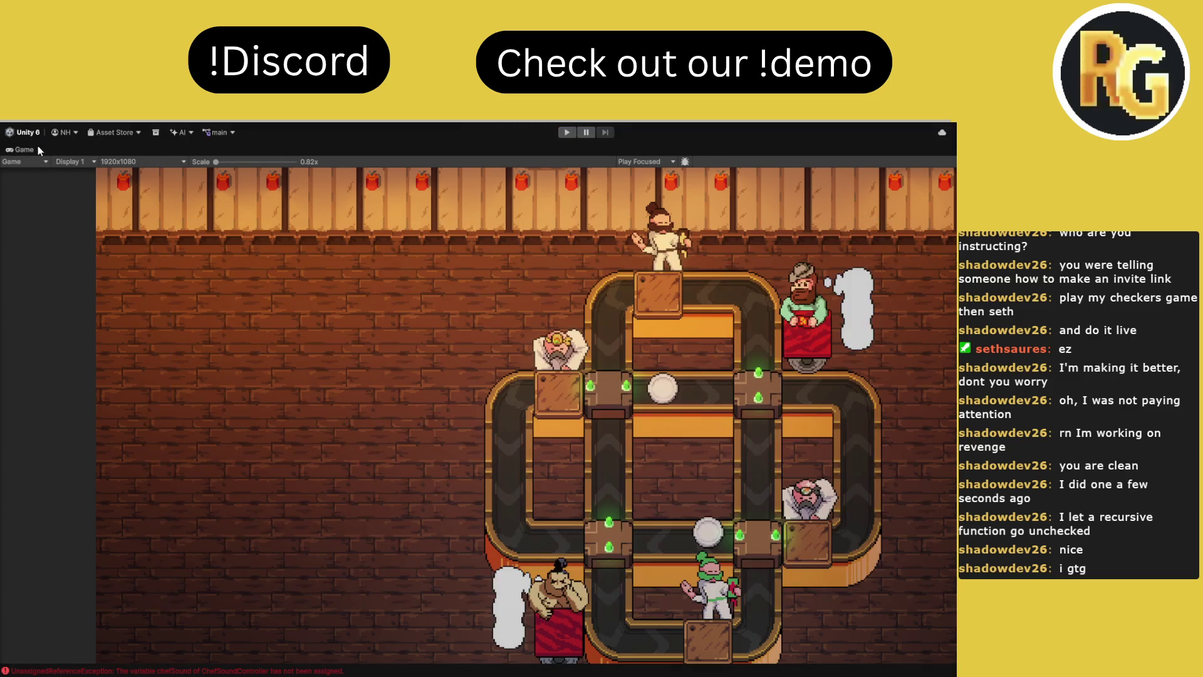
Restore the full editor layout from the maximized Game view and check the console
double_click(22, 149)
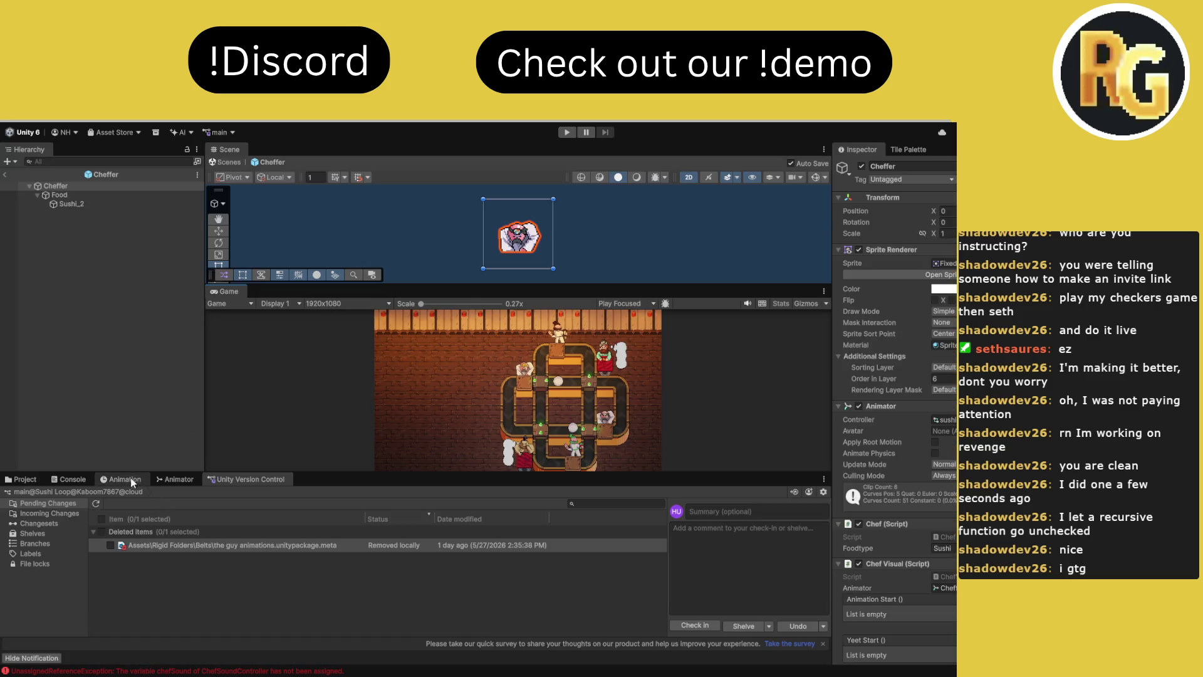
click(63, 479)
click(25, 480)
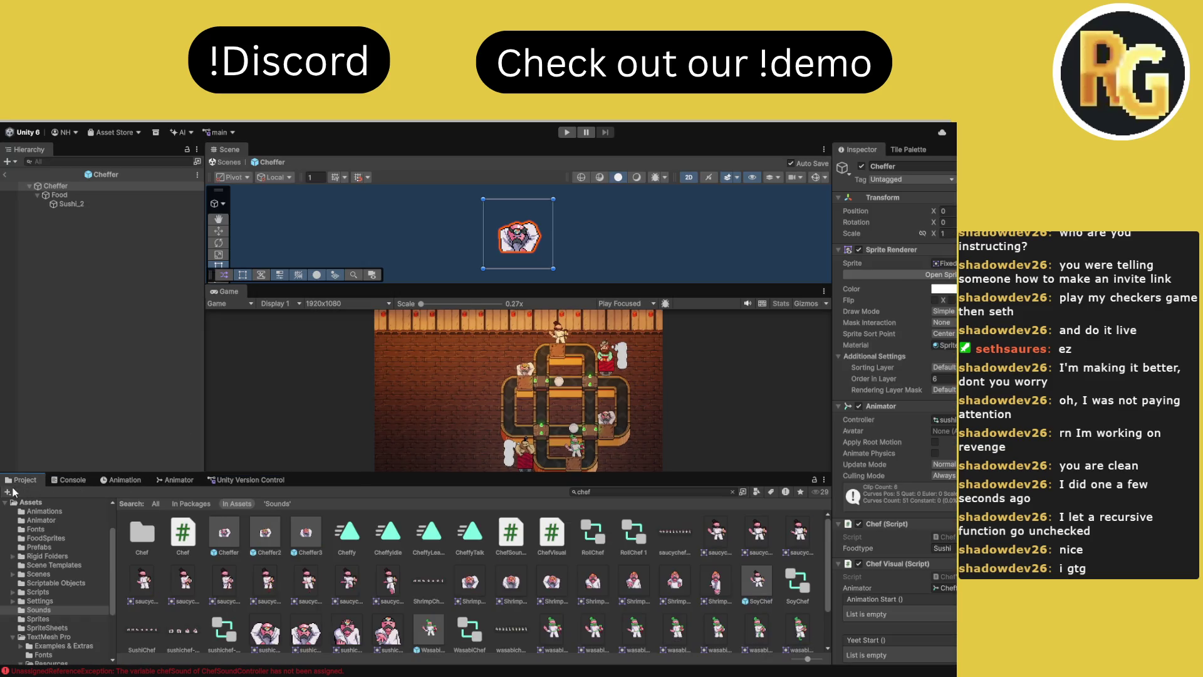
Clear the console errors and return to the chef assets in the Project window
click(73, 479)
click(14, 492)
click(25, 480)
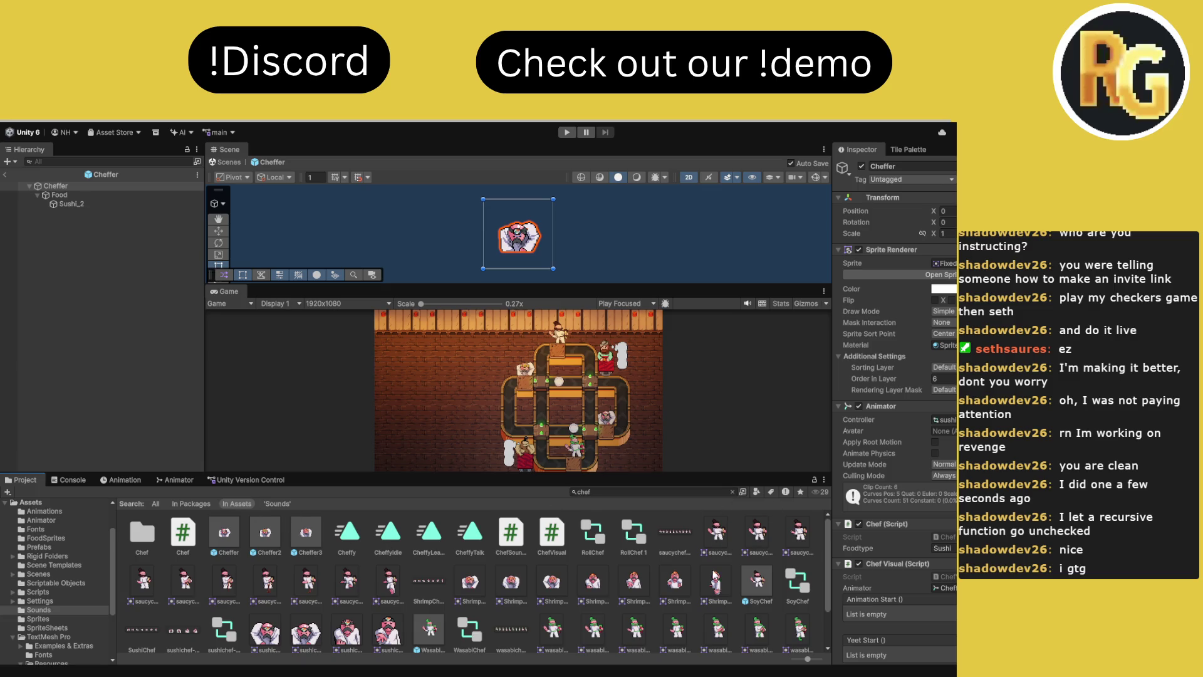
scroll(714, 573, down, 3)
Open the WasabiChef prefab and assign a sound clip to its Chef Sound Controller's Chef Sound slot
double_click(429, 575)
scroll(939, 545, down, 5)
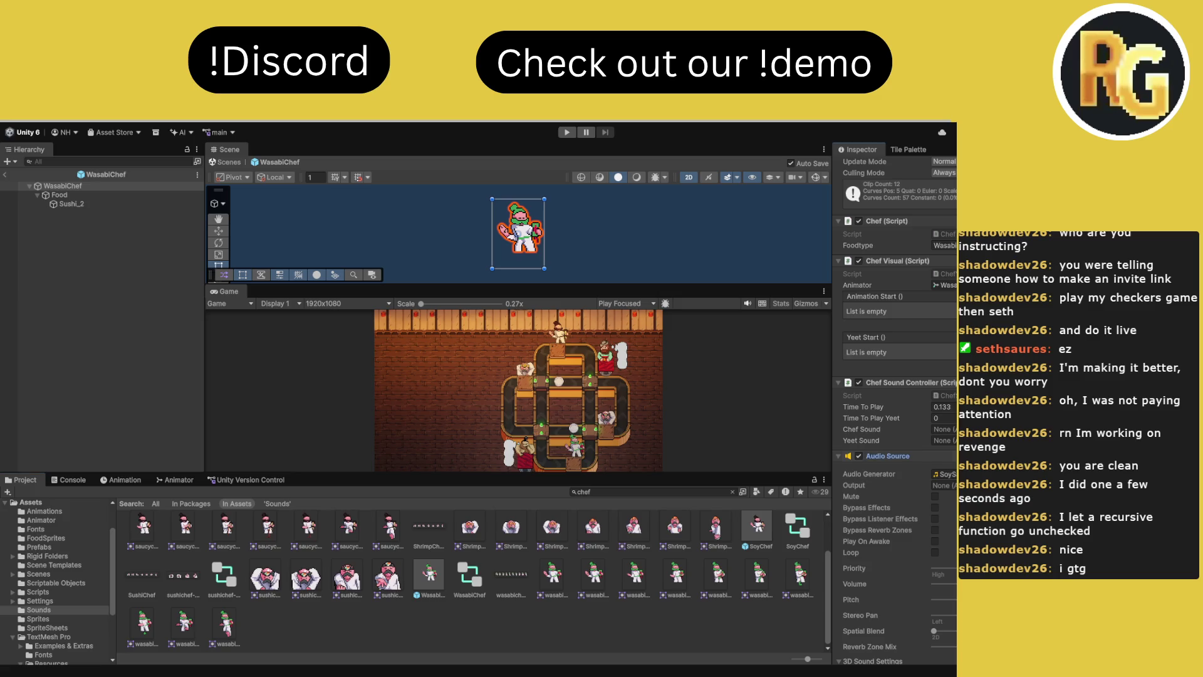
drag(934, 457, 943, 430)
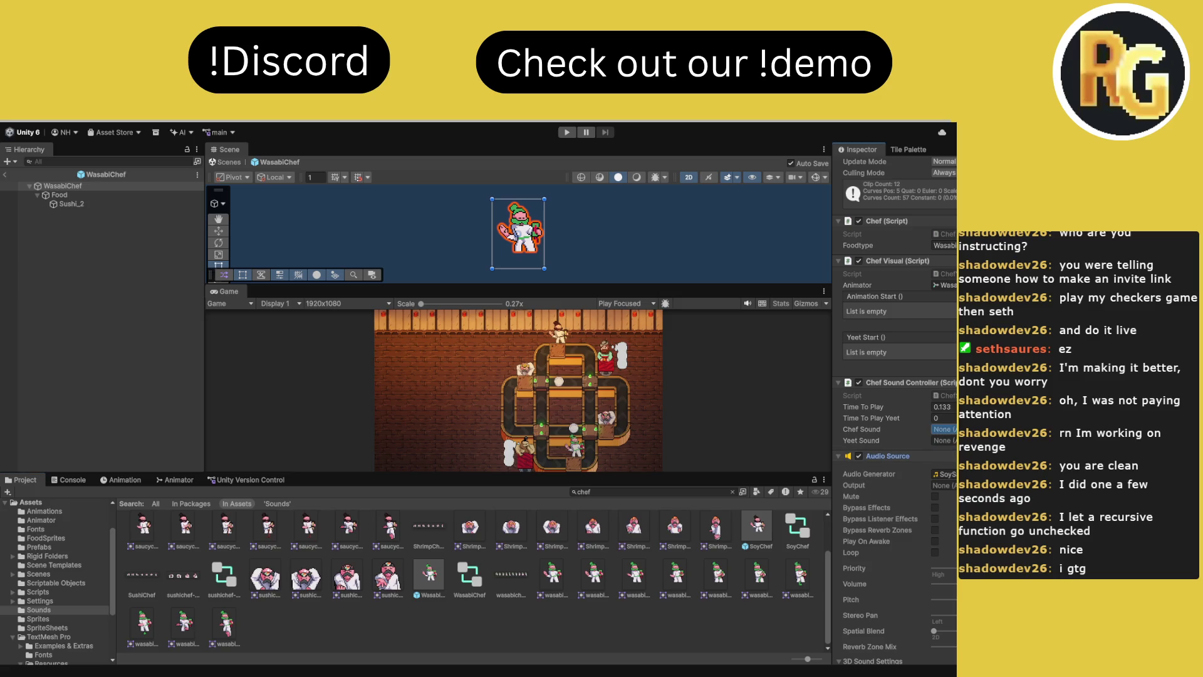